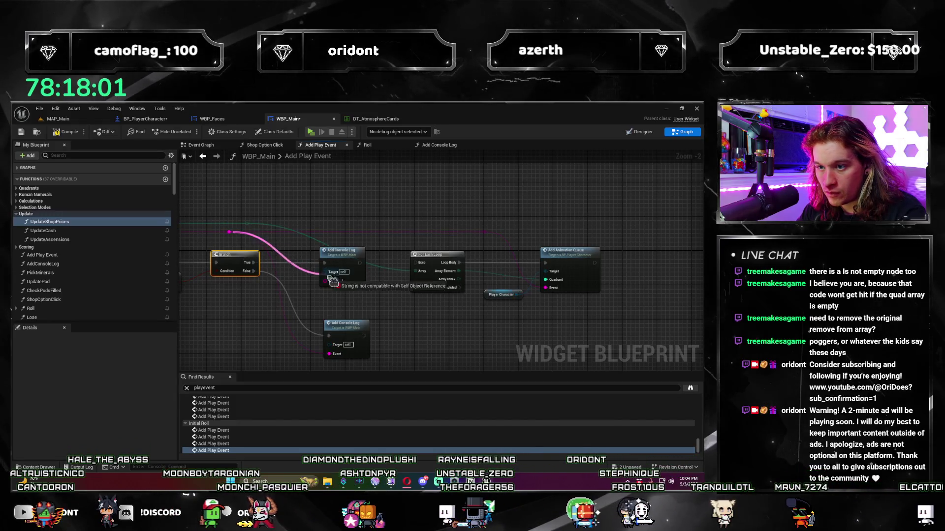
- Connect the Event wire to Add Console Log's Event pin, save WBP_Main, and launch Play
drag(333, 281, 333, 281)
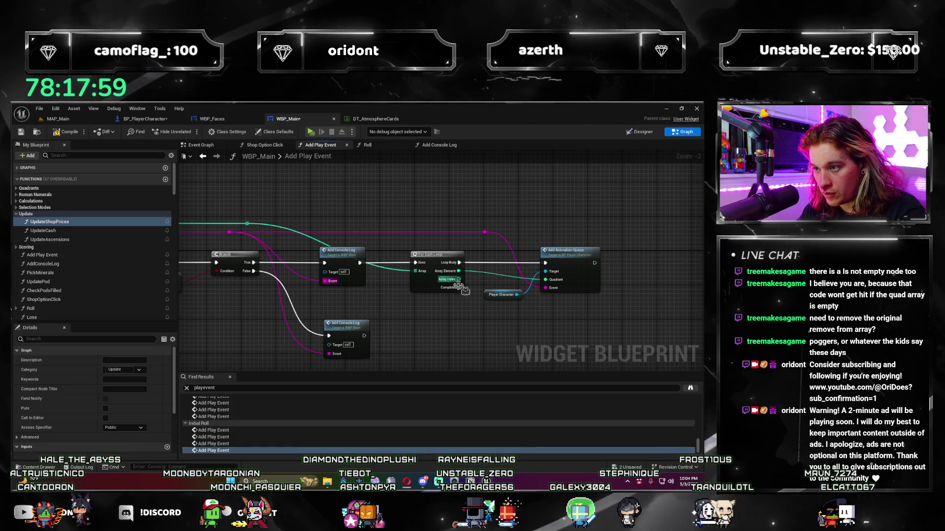
drag(463, 290, 393, 286)
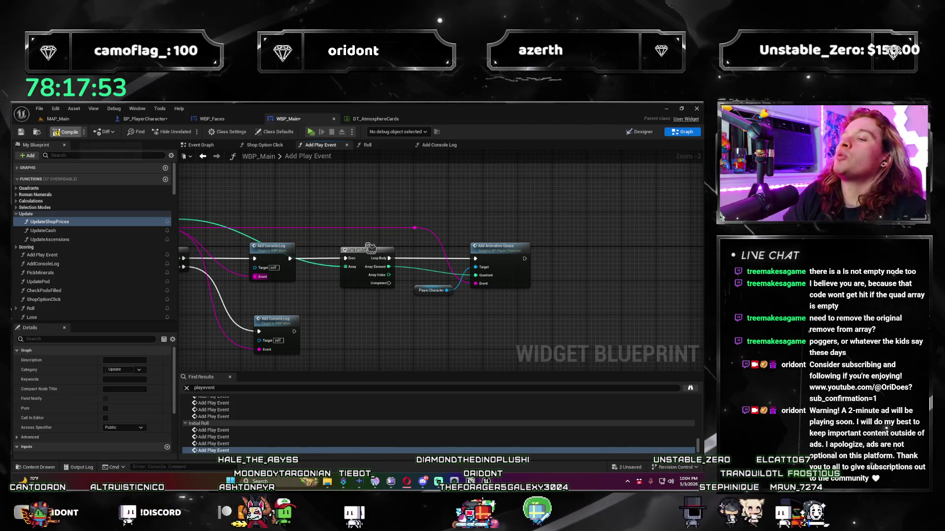
key(ctrl+s)
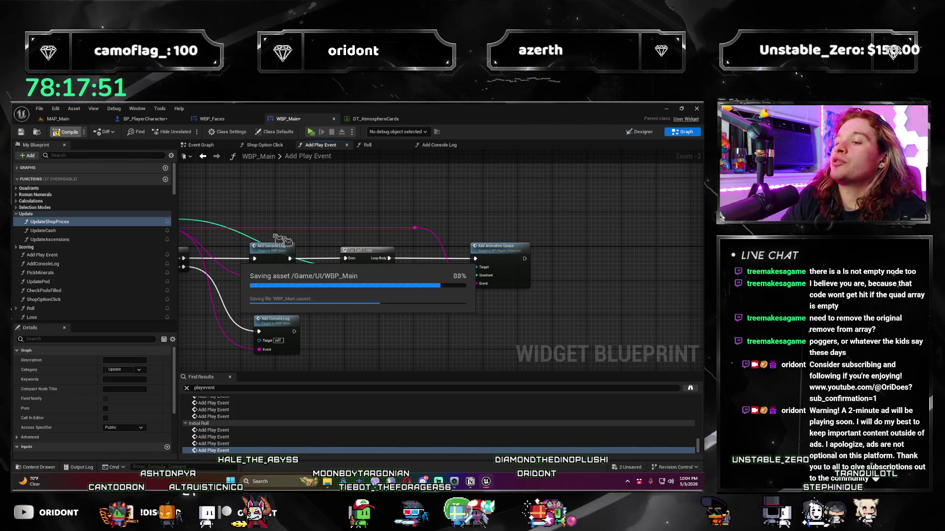
click(311, 133)
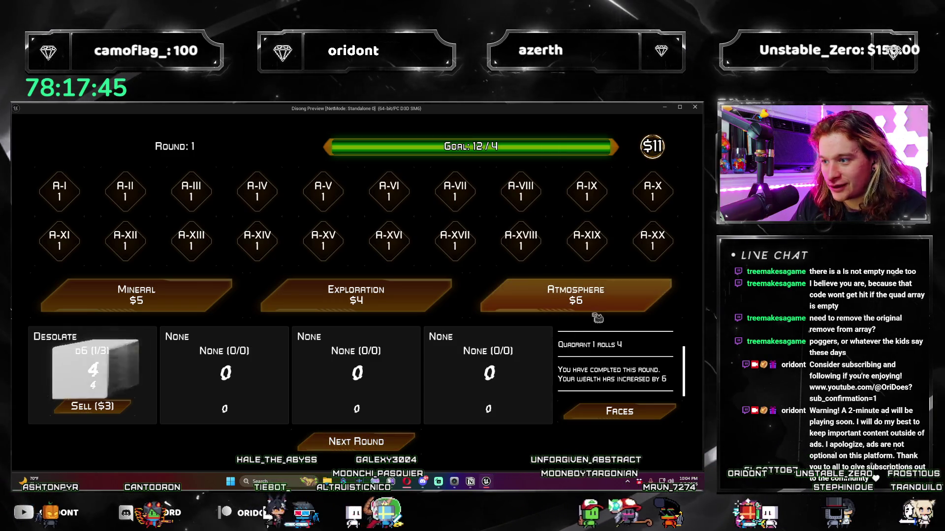
- Buy a Tropical d6 and the Auric Optimizations upgrade, then advance to the next round
click(605, 302)
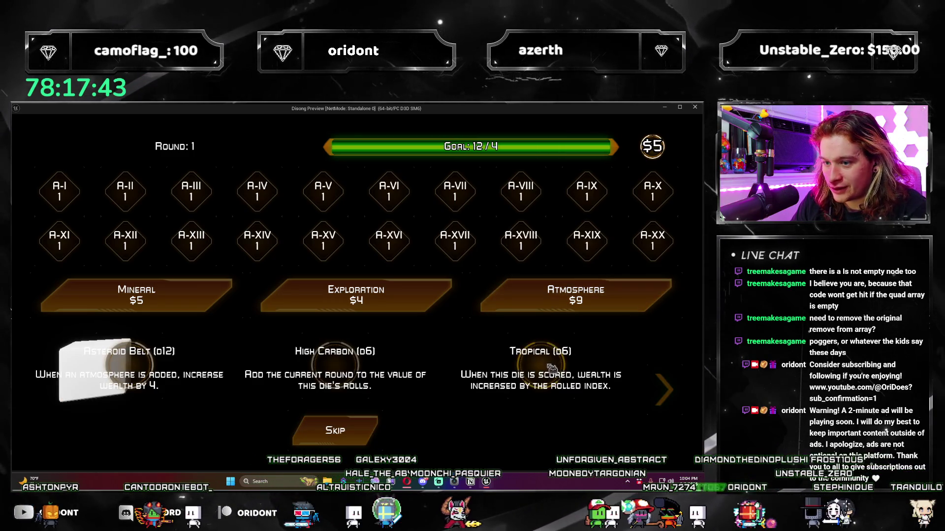
click(551, 368)
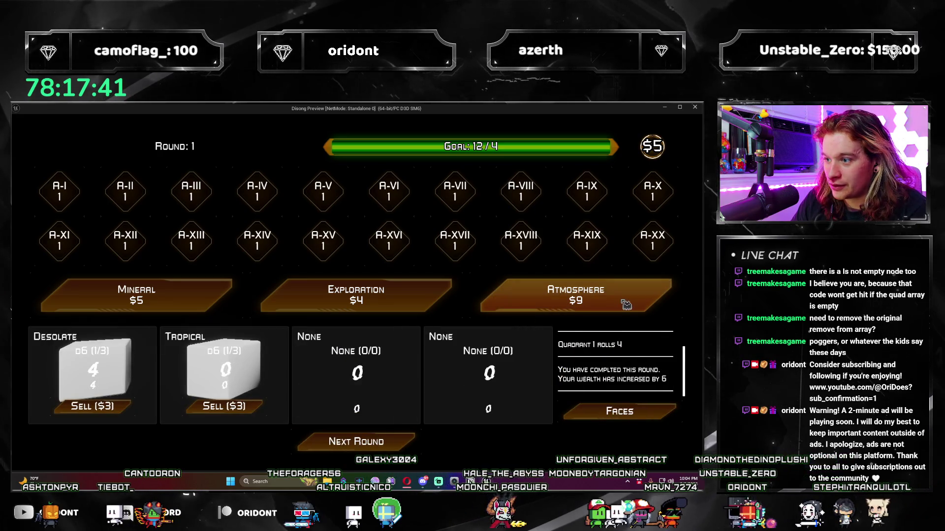
click(393, 298)
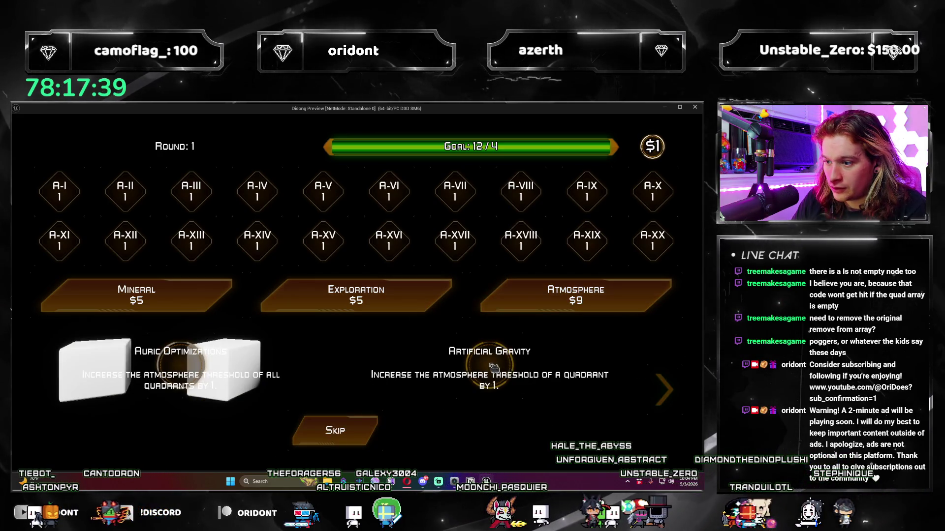
click(192, 364)
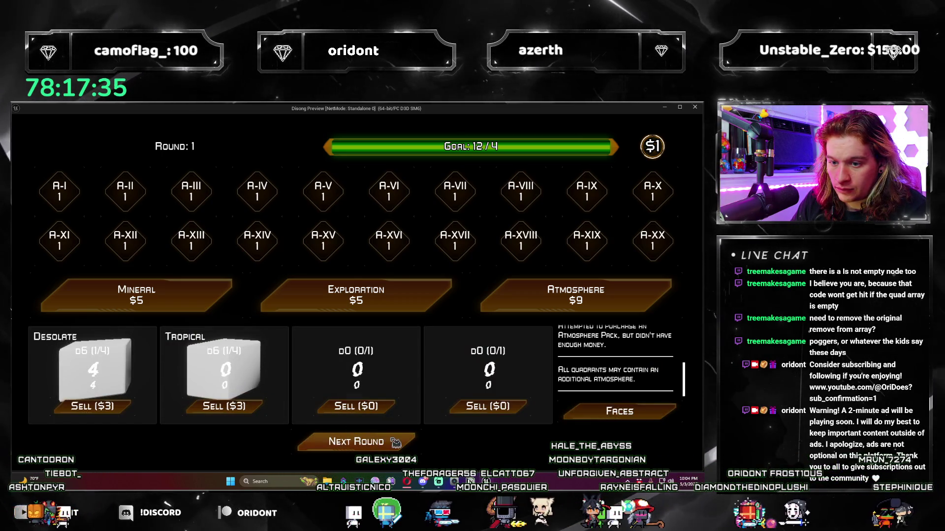
click(395, 444)
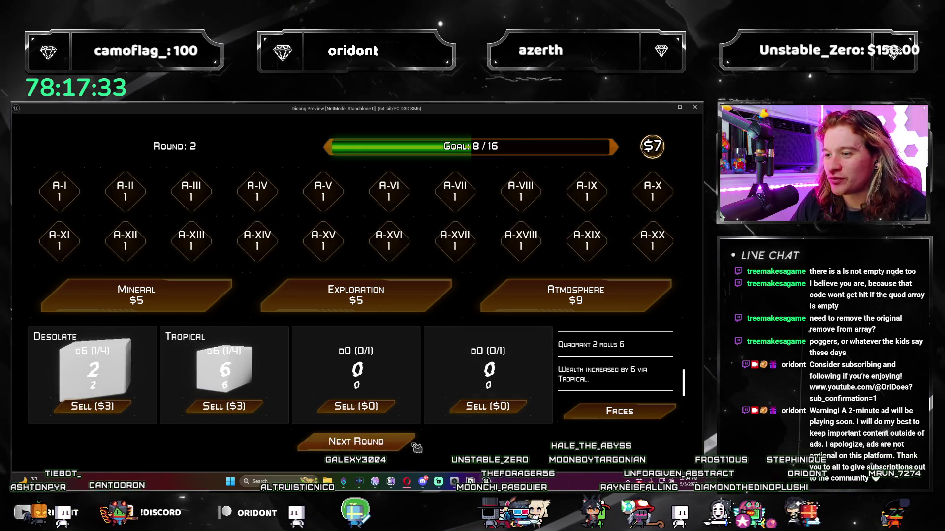
- Roll twice to meet the round goal, then buy an Atmosphere pack and take the Lunar d4
click(618, 309)
click(399, 448)
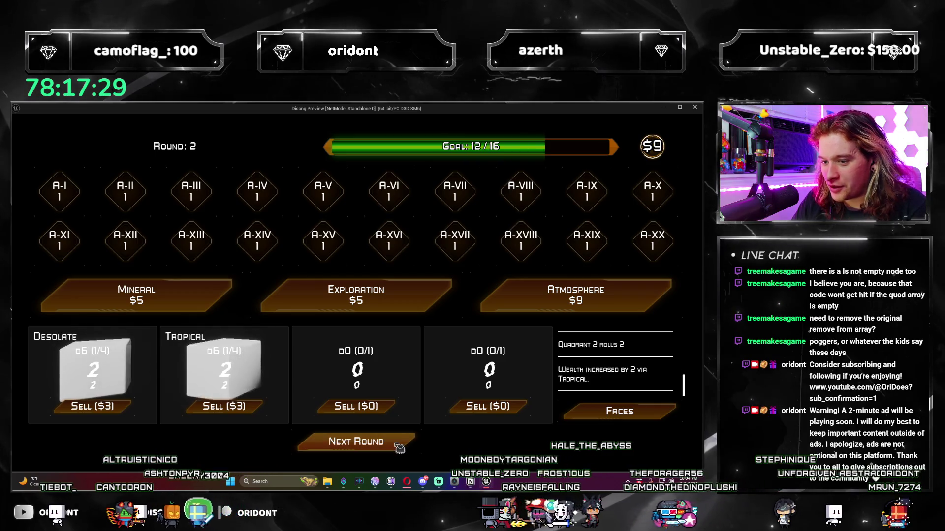
click(399, 448)
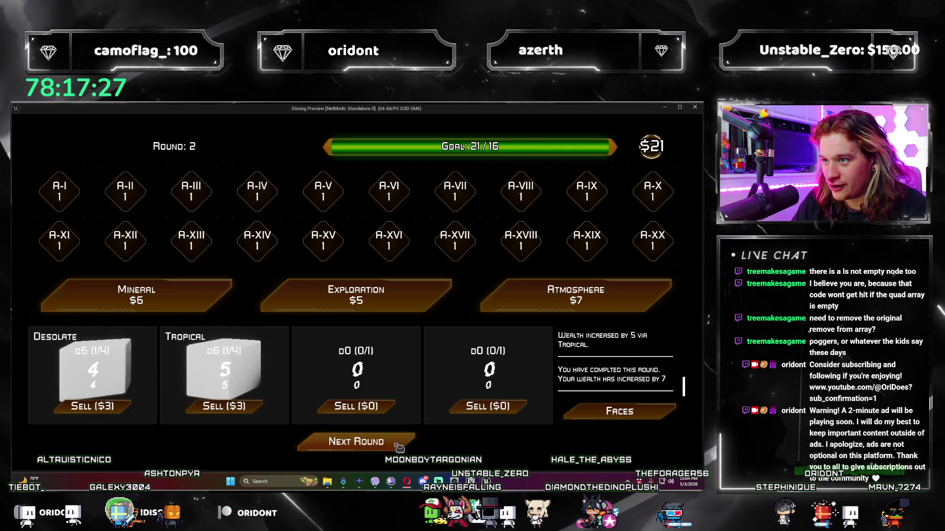
click(532, 302)
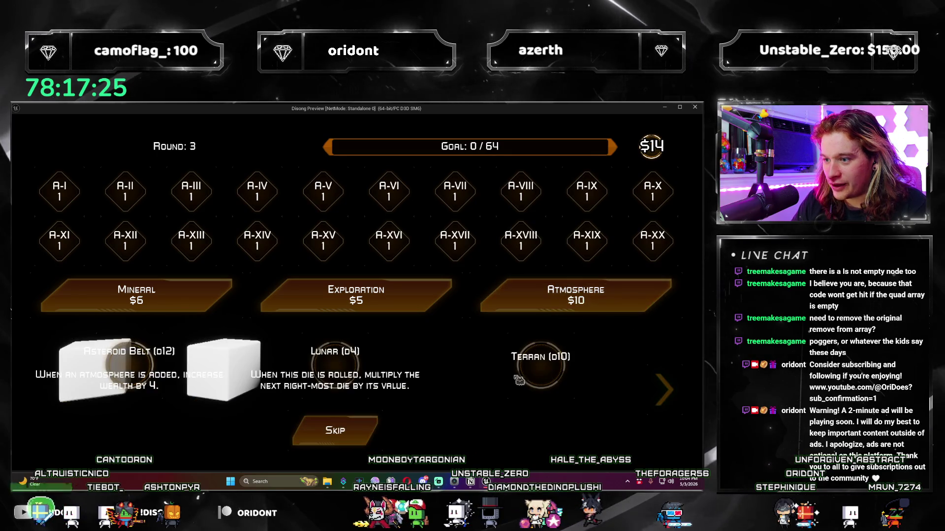
click(339, 371)
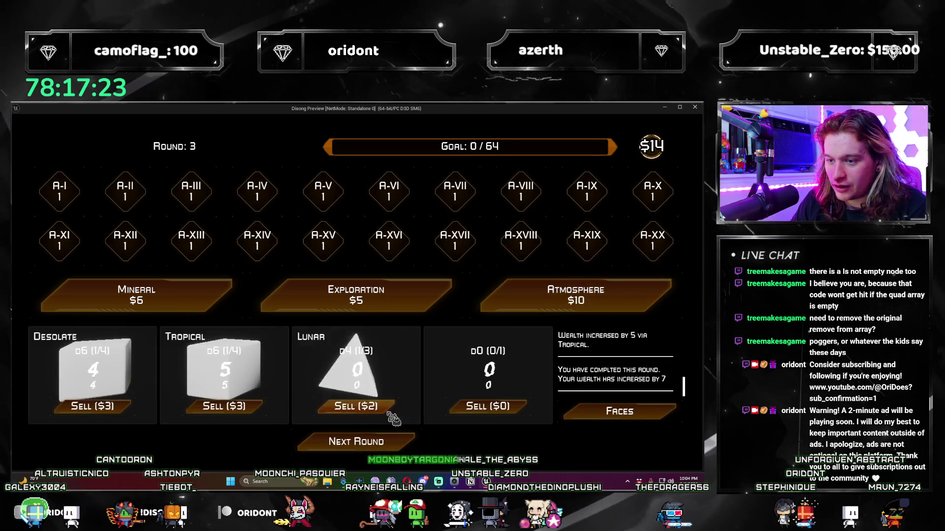
- Play round 3 with another Atmosphere die until losing 61/64, then restart and close the preview
click(399, 447)
click(621, 301)
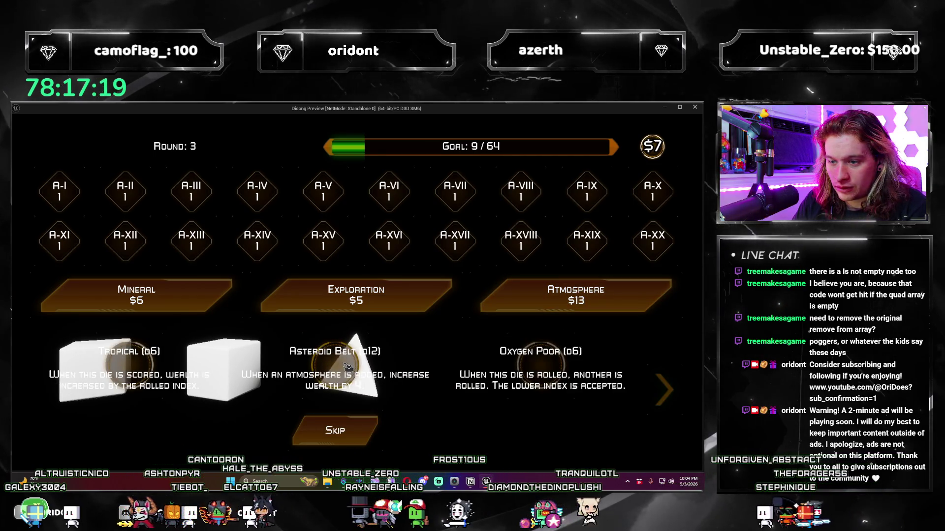
click(473, 385)
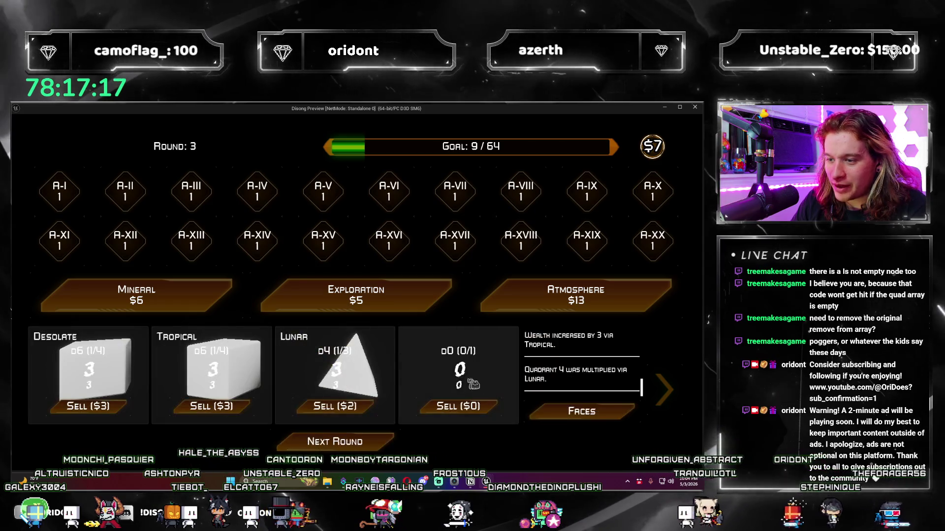
click(400, 447)
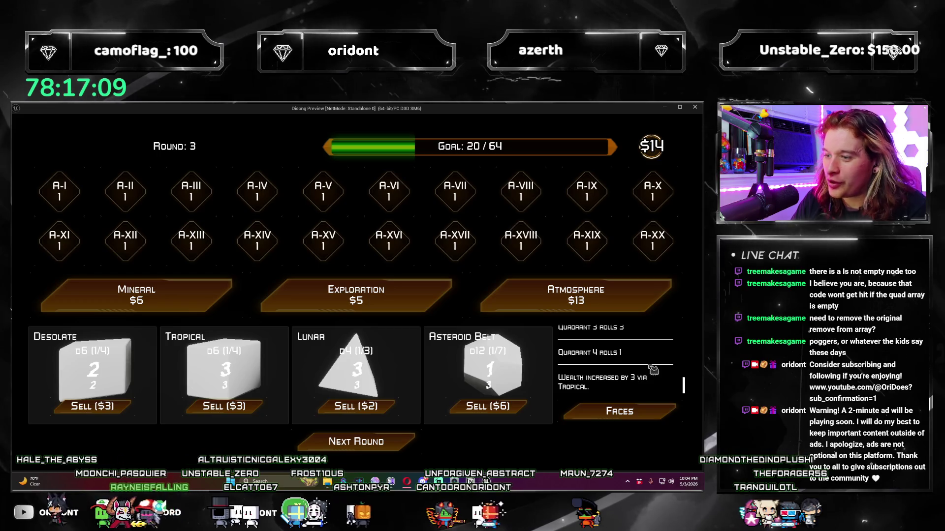
click(399, 449)
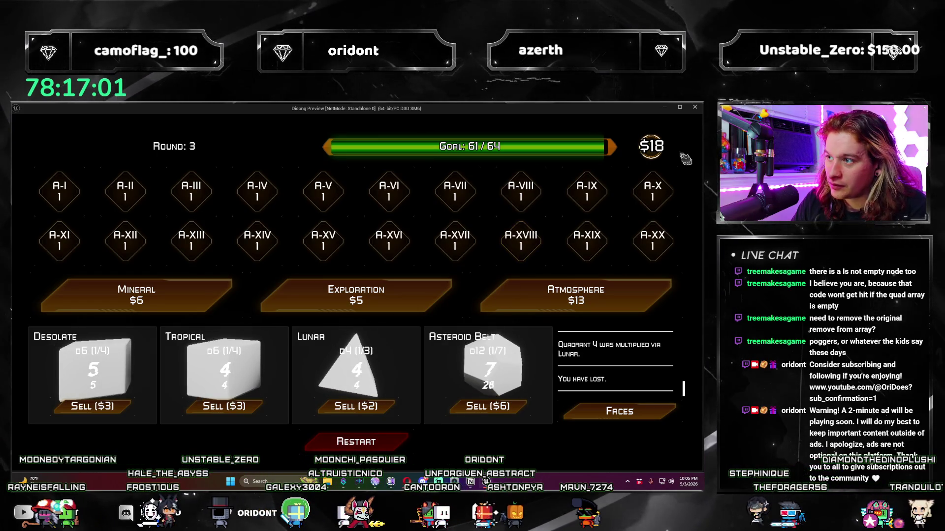
click(385, 445)
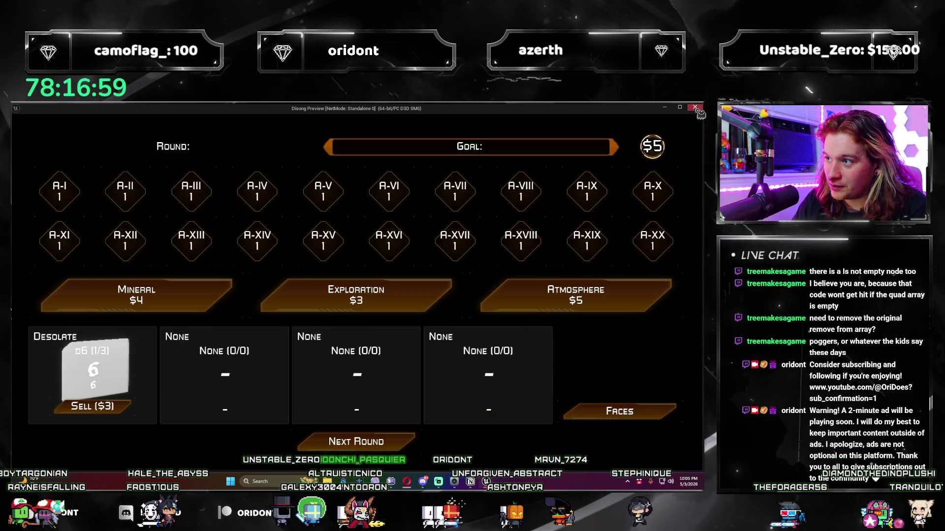
click(695, 107)
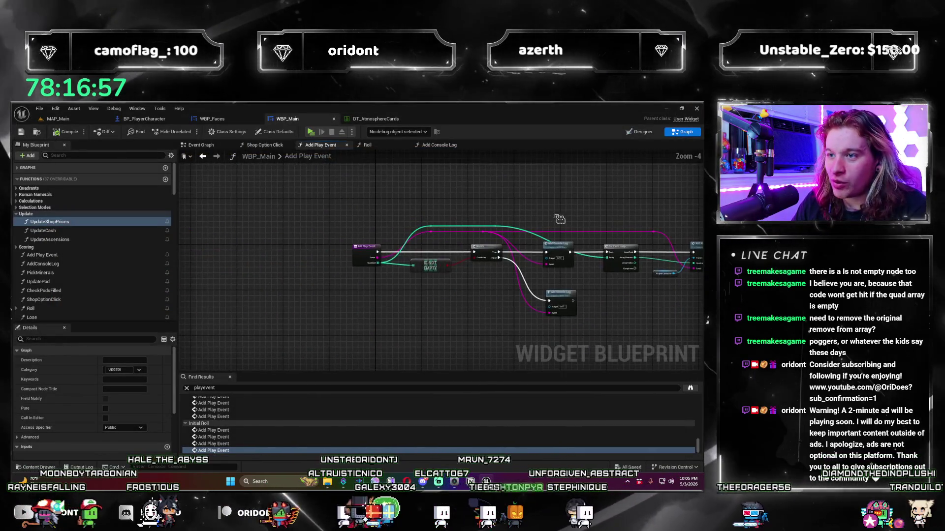
- Open the Initial Roll collapsed node in the Roll function and pan across its Make Array nodes
key(ctrl+Tab)
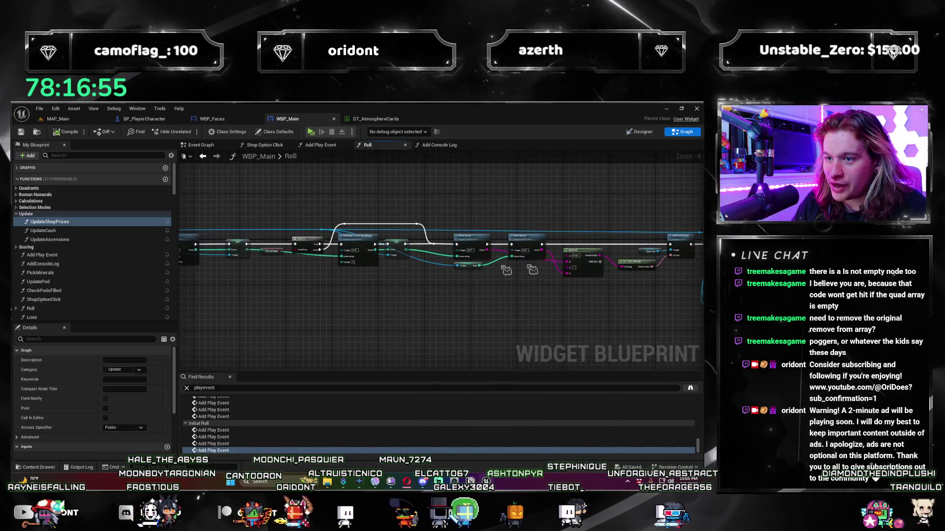
scroll(506, 270, down, 4)
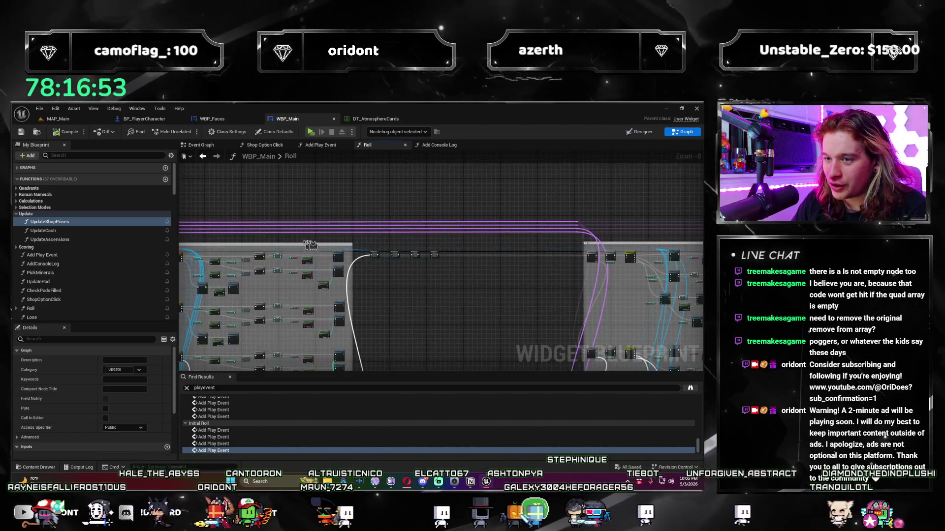
scroll(390, 268, up, 8)
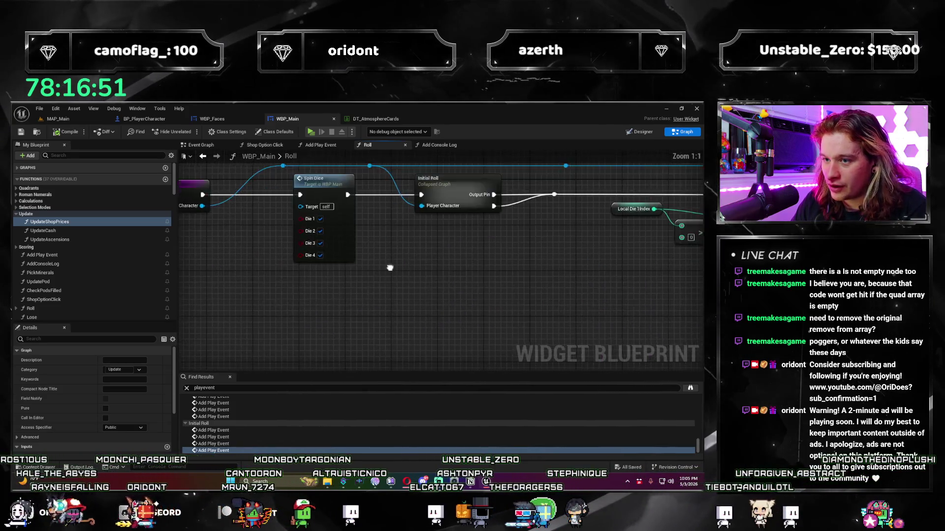
drag(390, 267, 237, 297)
click(337, 228)
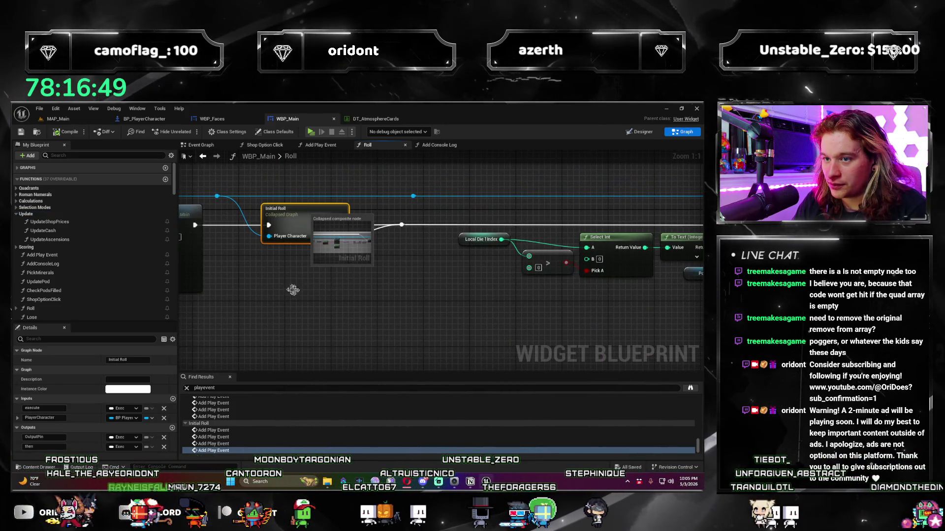
double_click(306, 215)
mouse_move(314, 309)
mouse_down()
mouse_move(643, 319)
mouse_move(417, 332)
mouse_up()
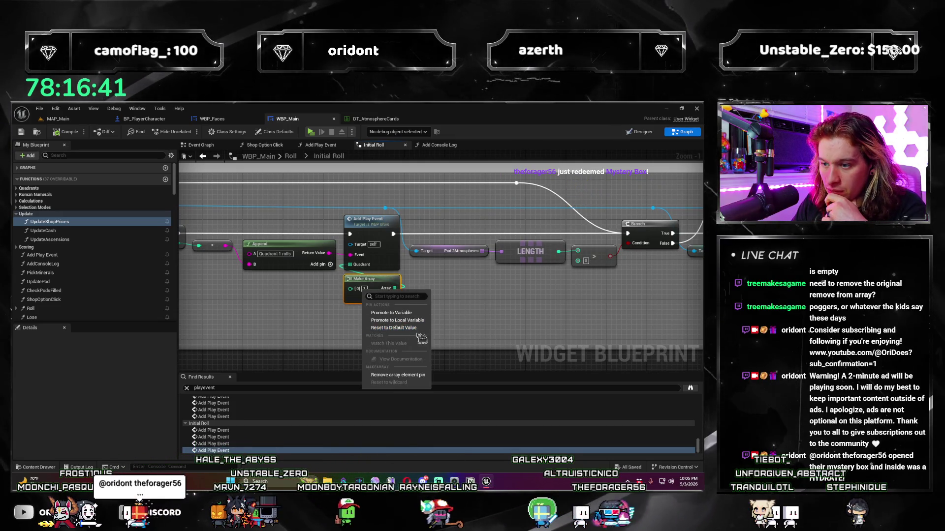
mouse_move(469, 339)
mouse_down()
mouse_move(492, 314)
mouse_move(464, 318)
mouse_move(301, 266)
mouse_up()
- Remove the element pins from the first two Make Array nodes in Initial Roll
right_click(514, 290)
click(518, 335)
right_click(298, 261)
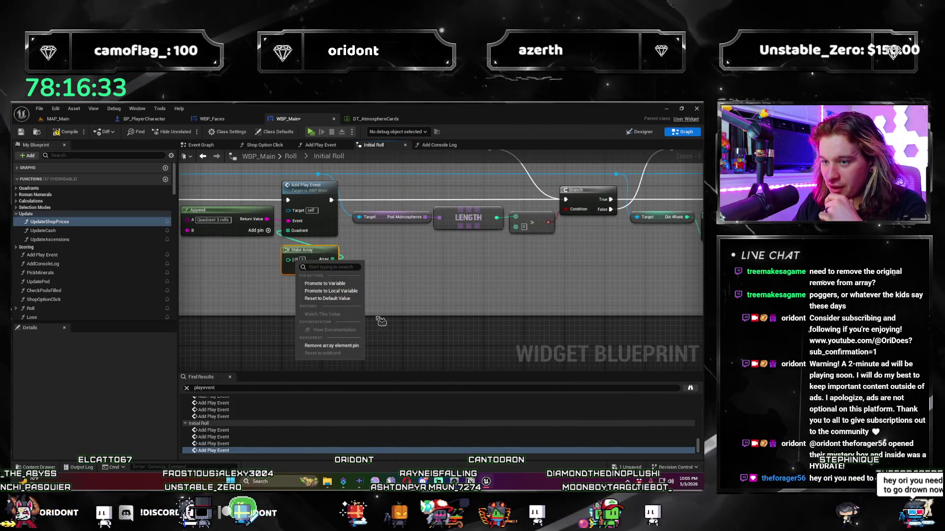
click(332, 346)
- Remove the Quadrant 4 Make Array element pin, save WBP_Main, and return to MAP_Main
drag(341, 350, 402, 299)
right_click(393, 280)
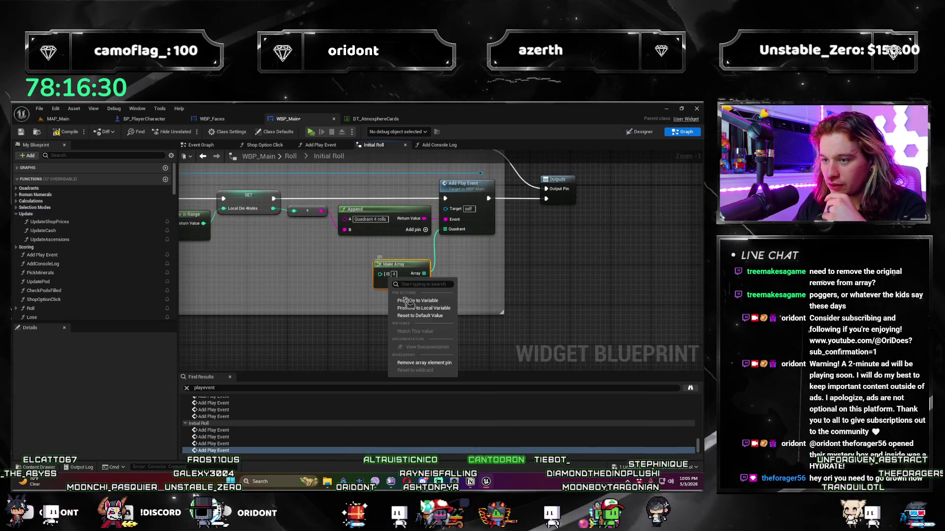
click(426, 362)
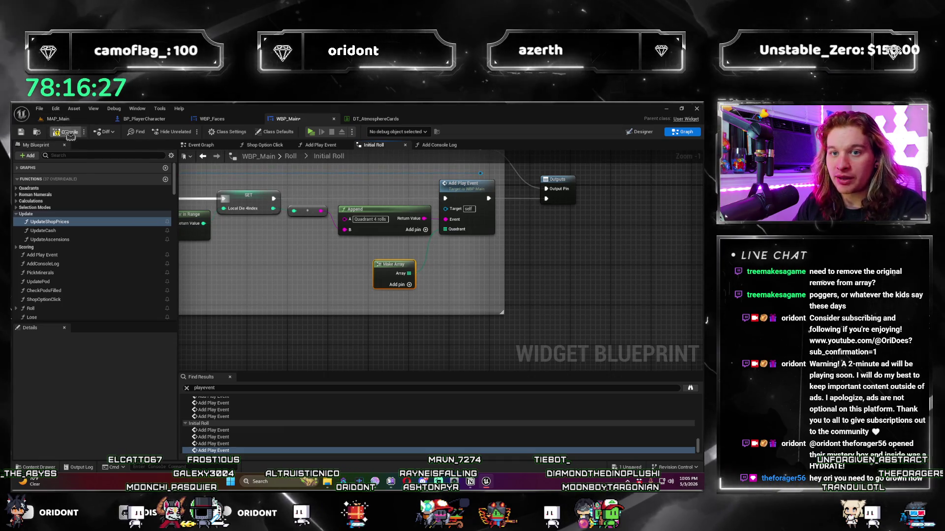
key(ctrl+s)
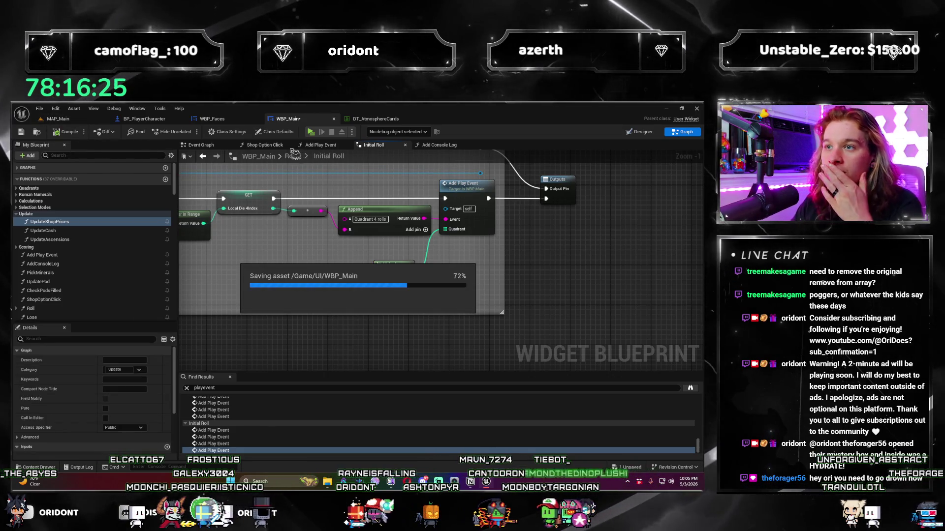
click(106, 119)
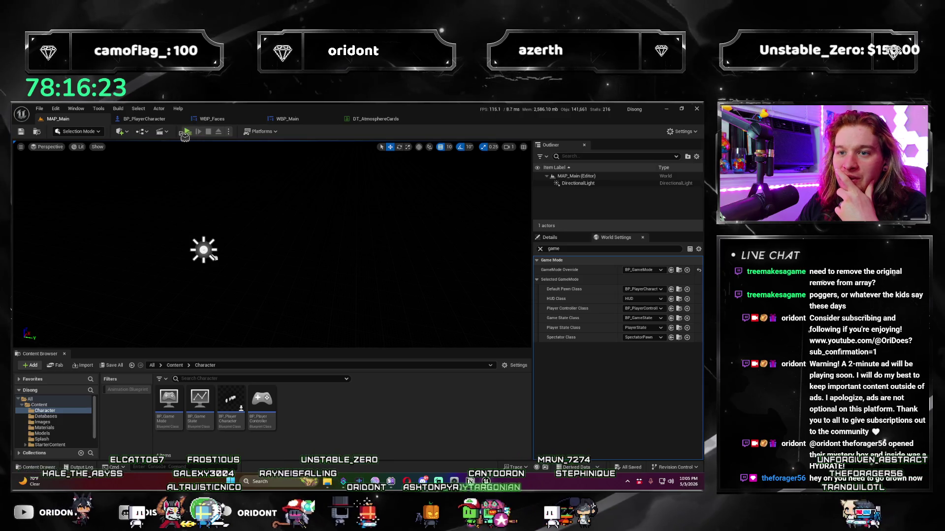
- Launch the game, play round 1, and add a Gaseous d20 from an Atmosphere pack
click(189, 133)
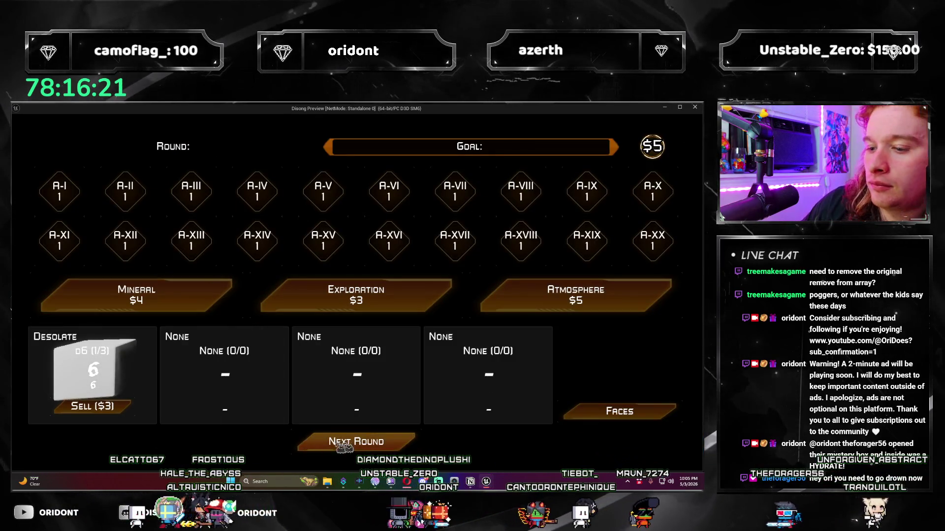
click(363, 446)
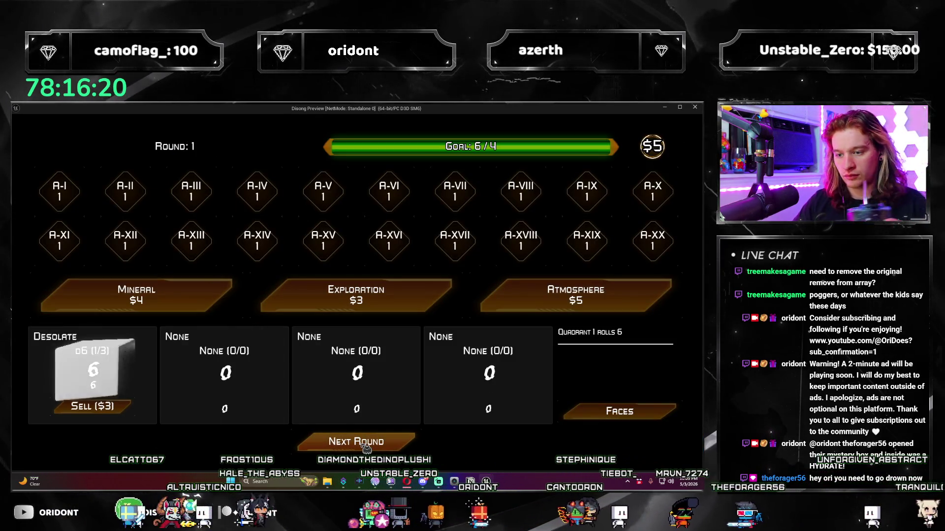
click(666, 301)
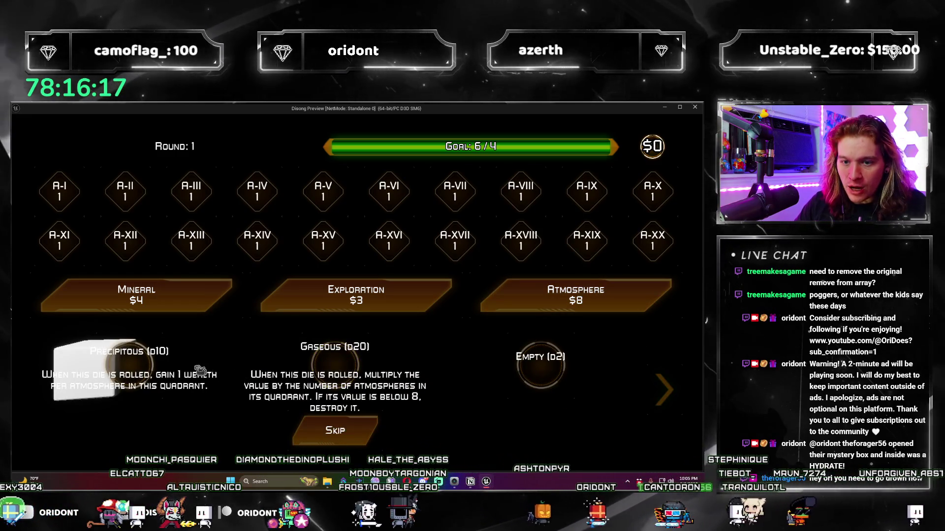
click(335, 374)
click(454, 384)
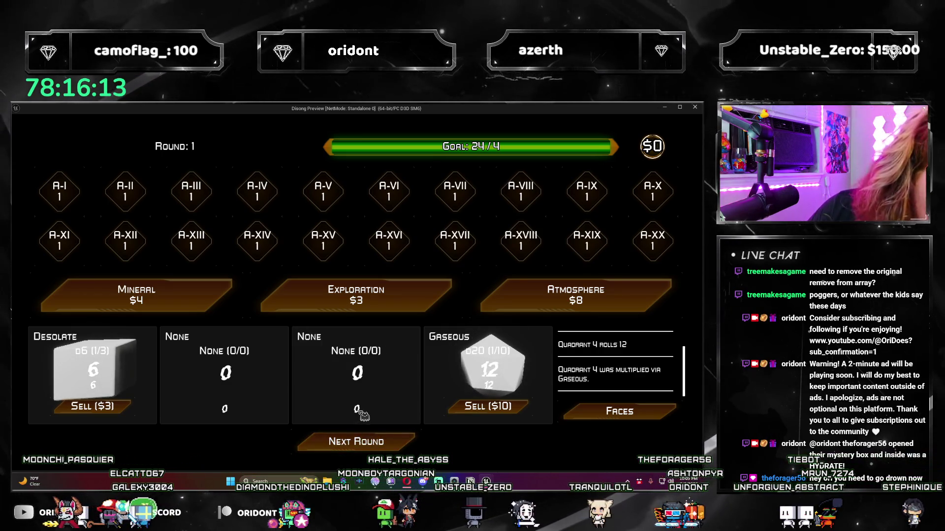
- Play rounds 2 and 3, picking up a Reflective d2 and another Gaseous d20, until losing
click(387, 448)
click(550, 310)
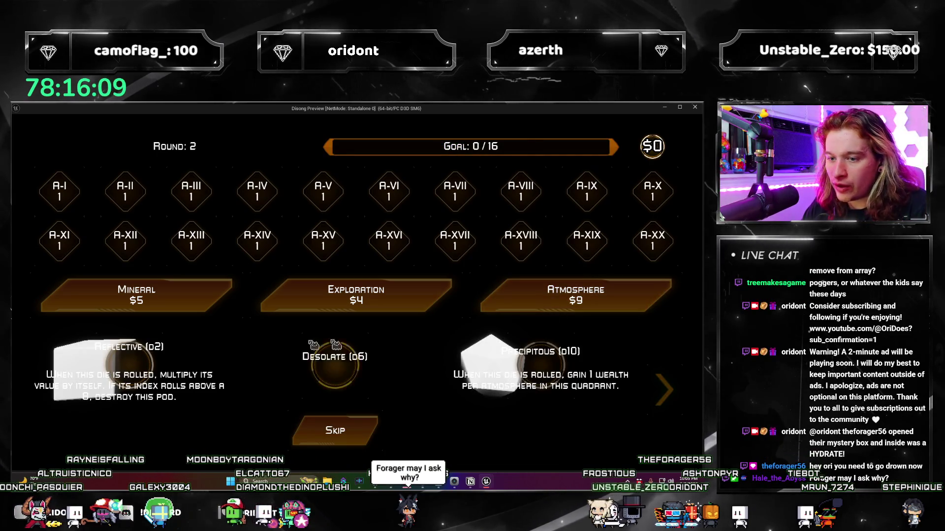
click(93, 369)
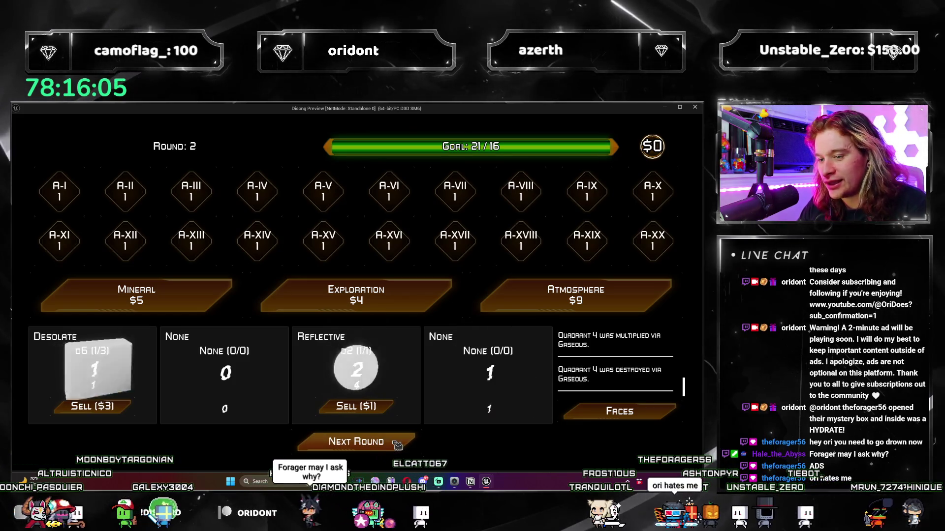
click(529, 305)
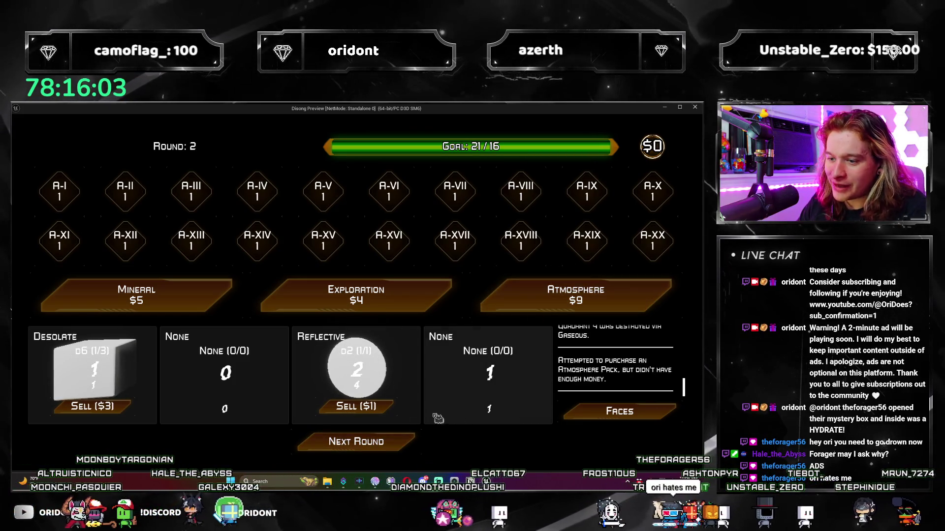
click(408, 444)
click(514, 303)
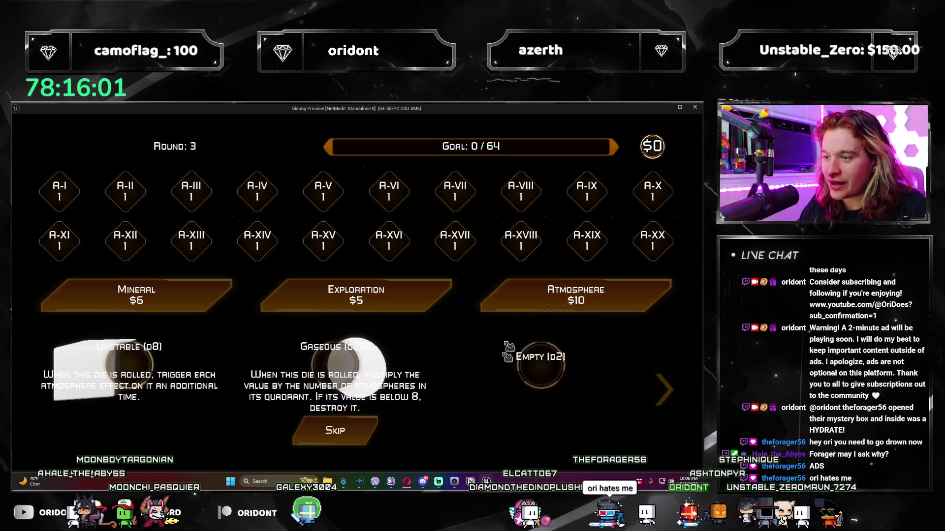
click(332, 370)
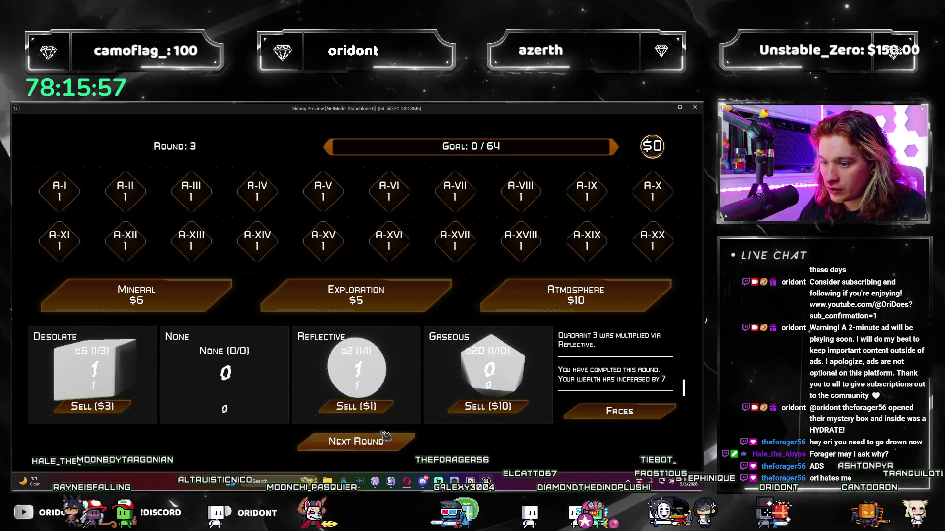
click(386, 438)
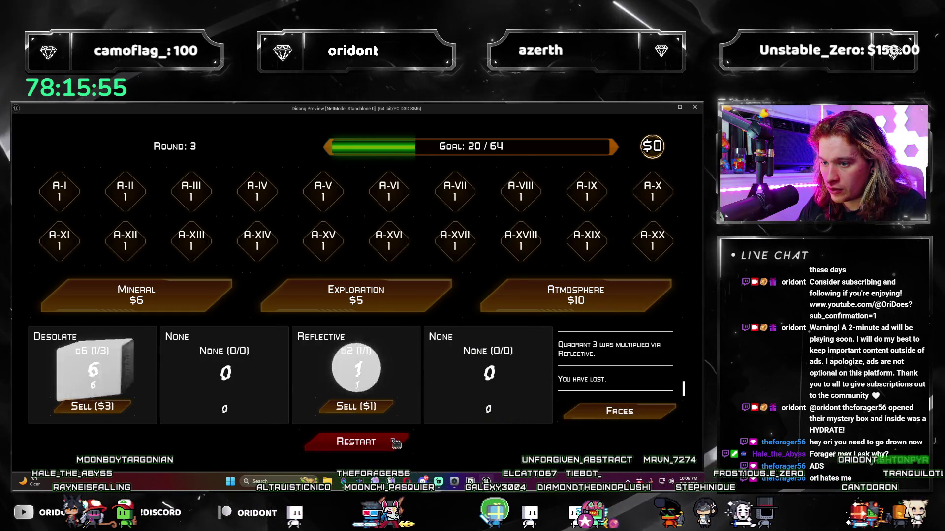
- Restart and play rounds 1 and 2, adding a Lunar d4 and a Superhot d2
click(419, 442)
click(546, 295)
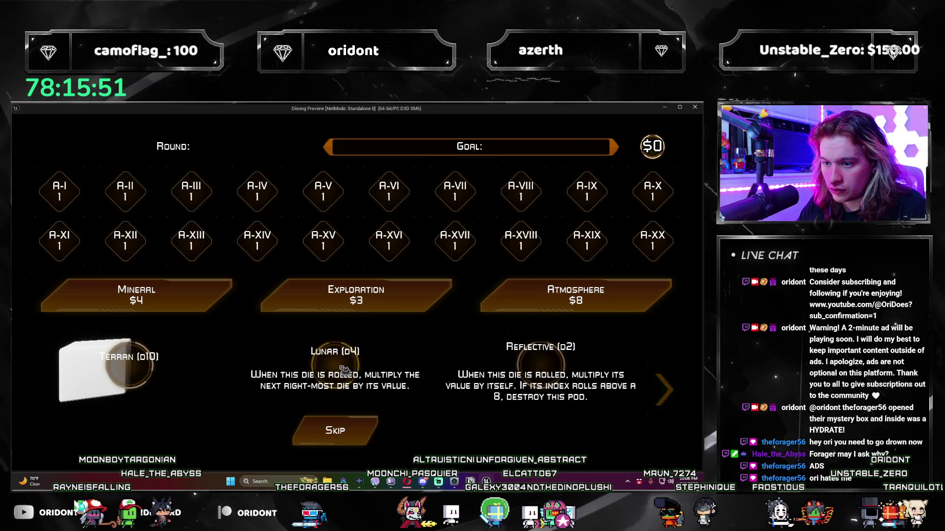
click(345, 370)
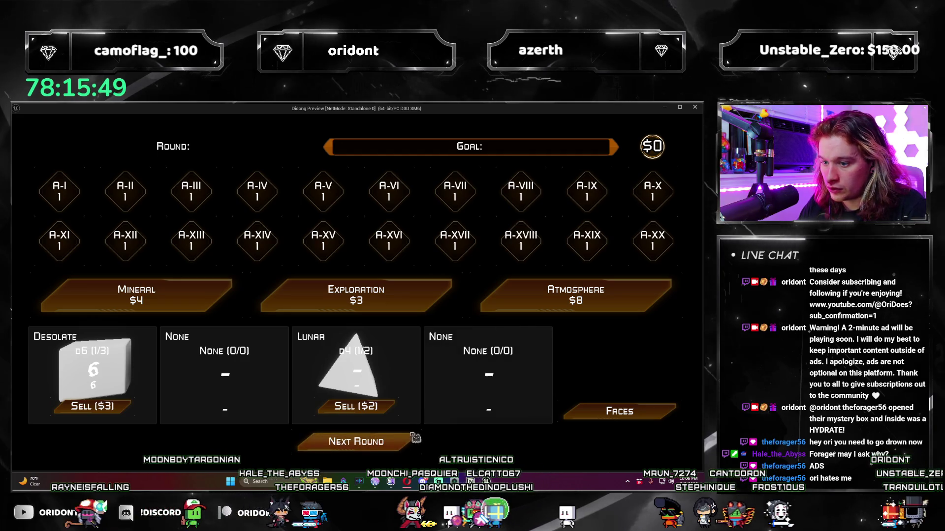
click(409, 438)
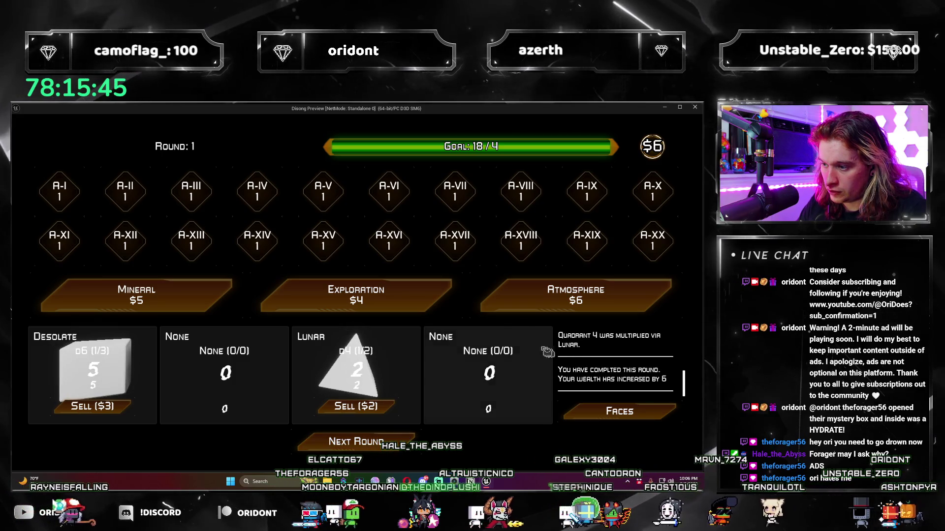
click(519, 305)
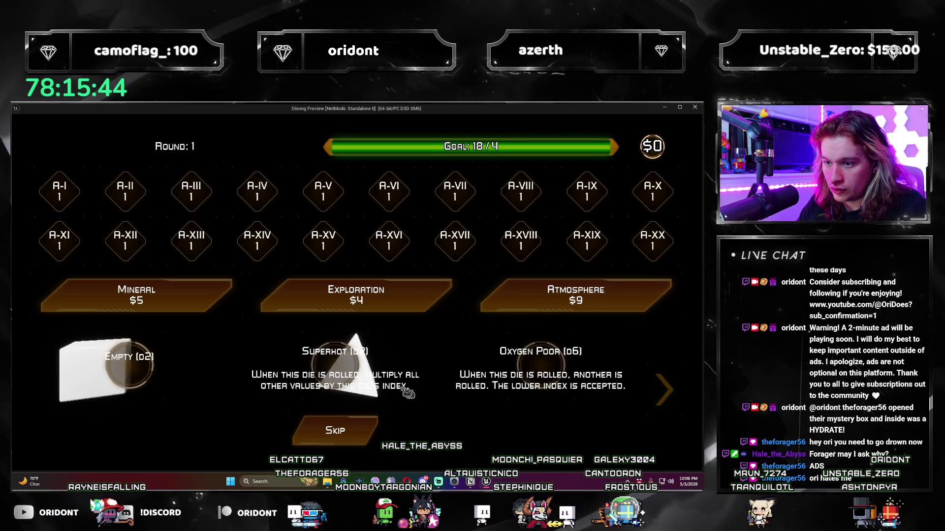
click(338, 368)
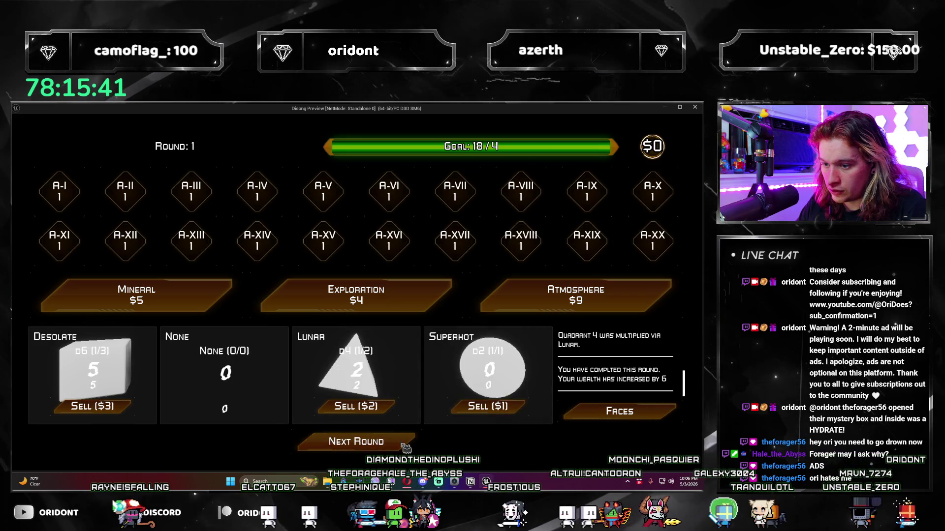
click(406, 445)
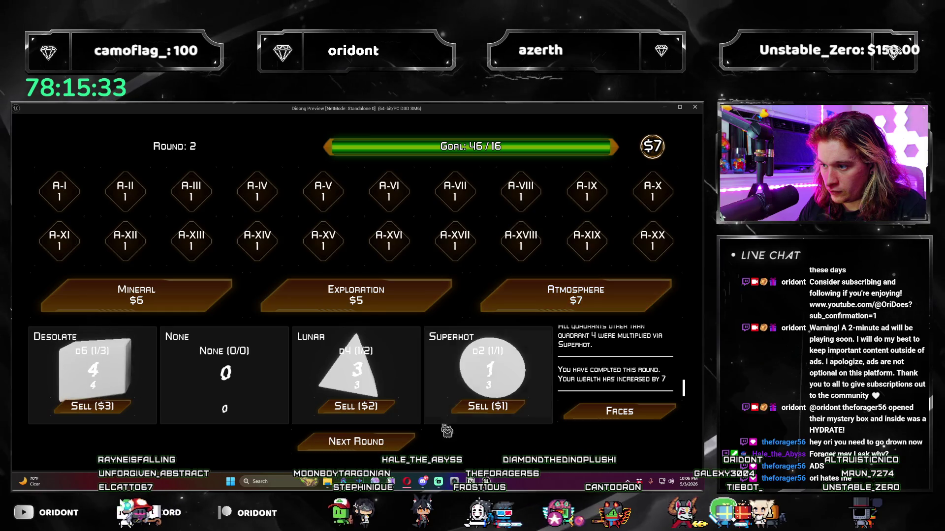
- Play round 3 with a Gaseous d20 until losing at 24/64, then restart and close the preview
click(421, 433)
click(497, 305)
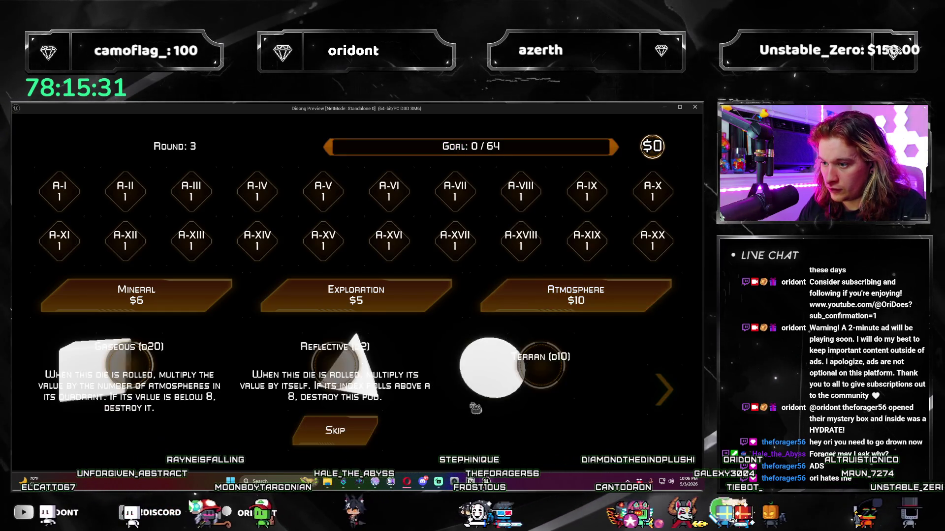
click(127, 366)
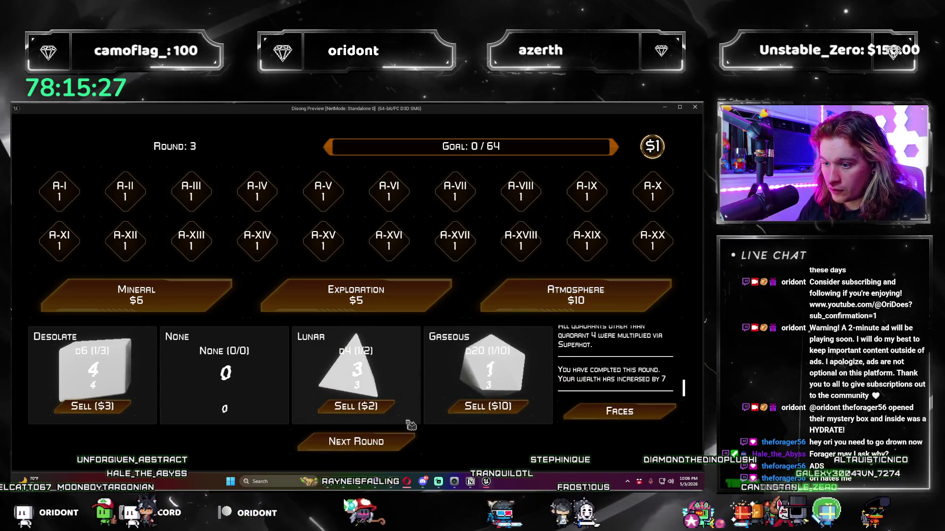
click(391, 440)
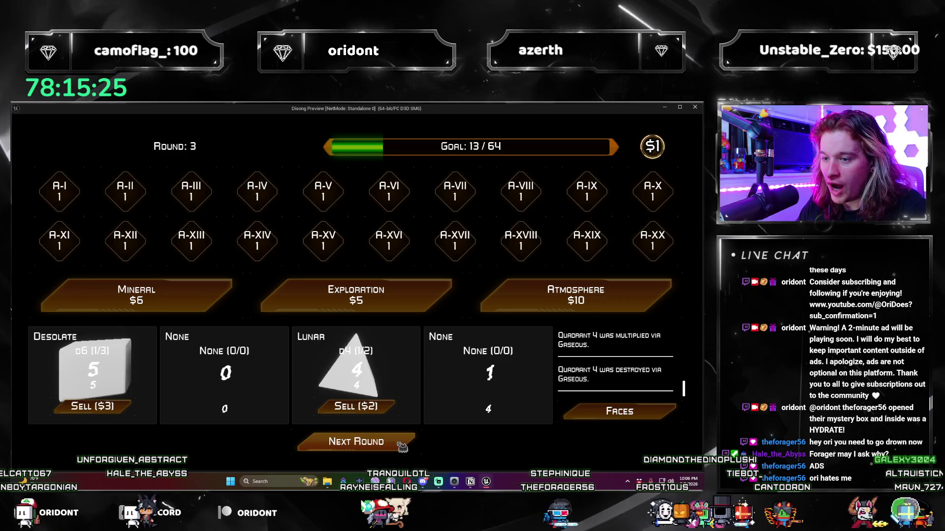
click(402, 446)
click(402, 446)
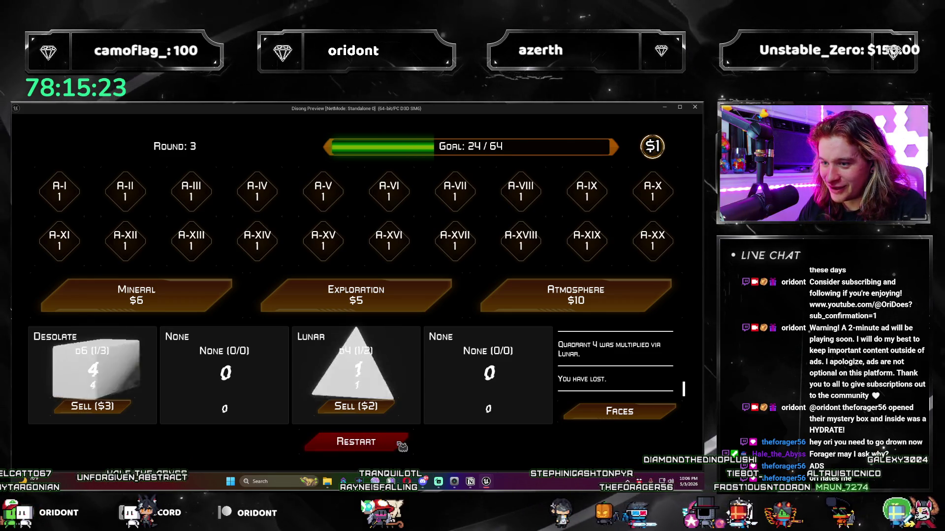
click(402, 446)
click(695, 108)
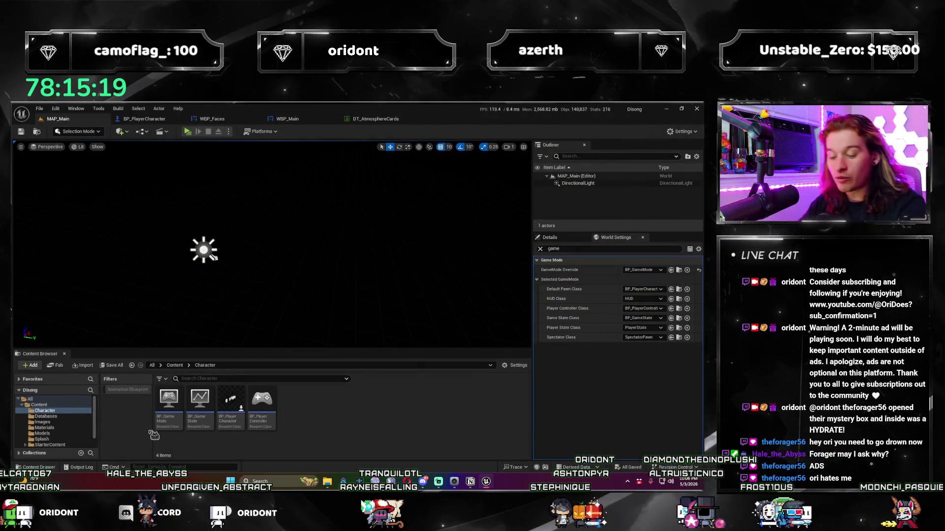
- Look over the WBP_Main blueprint graph and the WBP_Faces blueprint
drag(251, 285, 251, 285)
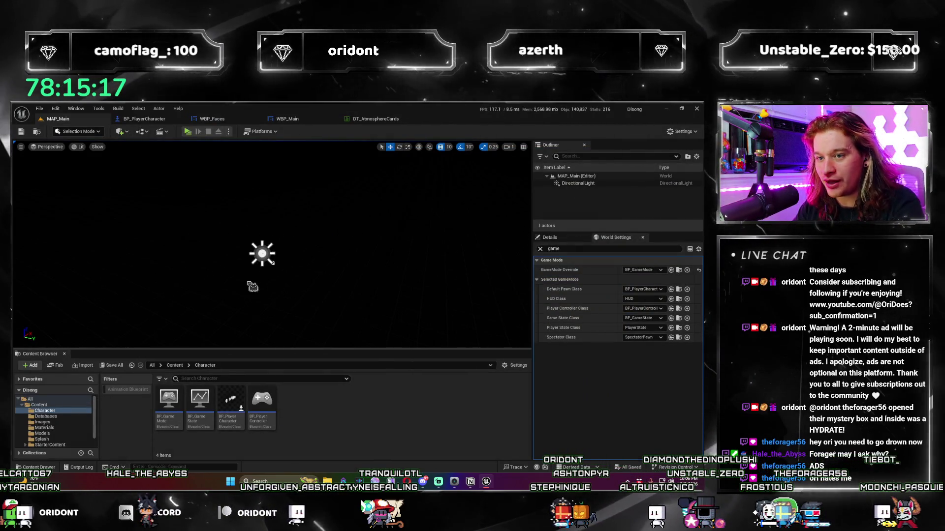
key(ctrl+Tab)
key(ctrl+Tab)
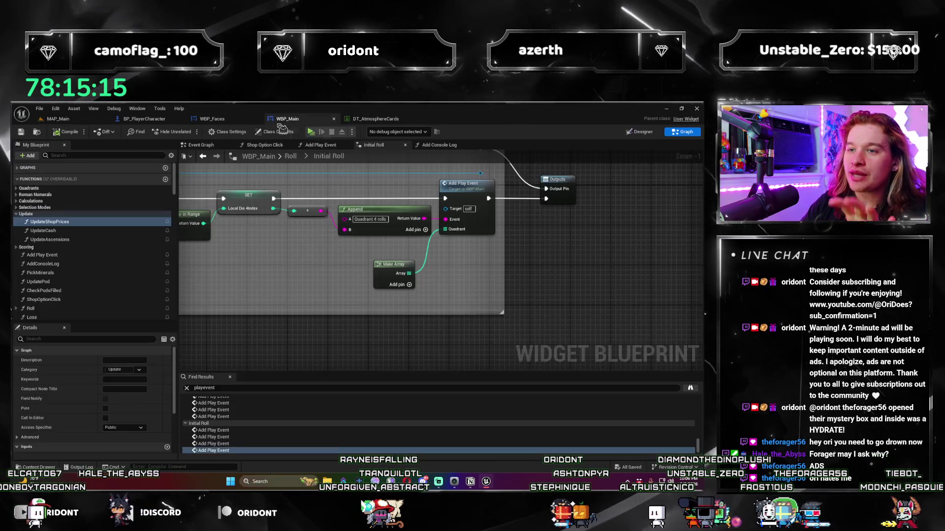
scroll(263, 289, down, 3)
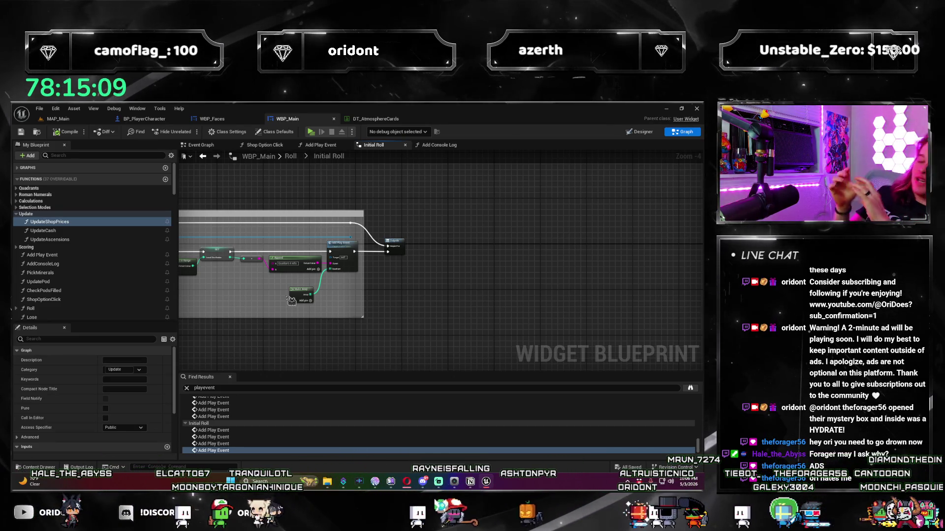
scroll(454, 304, down, 3)
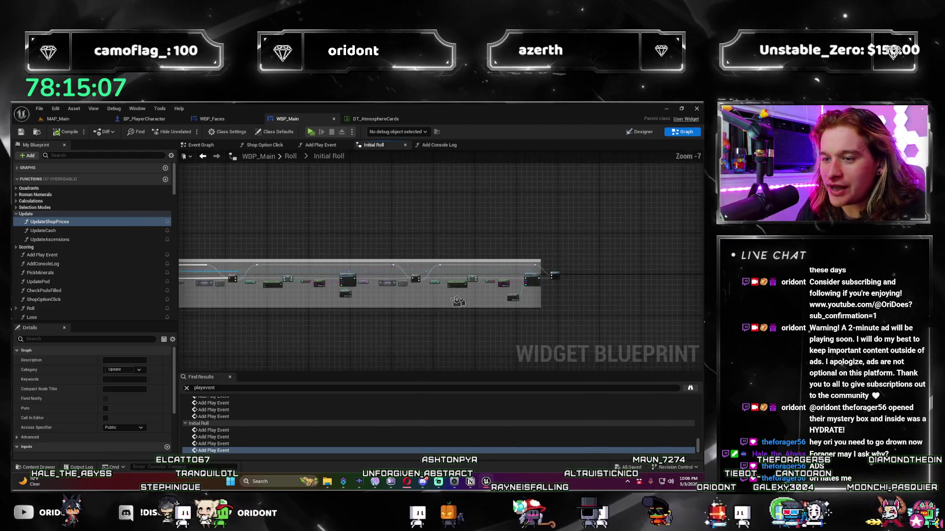
scroll(455, 304, up, 5)
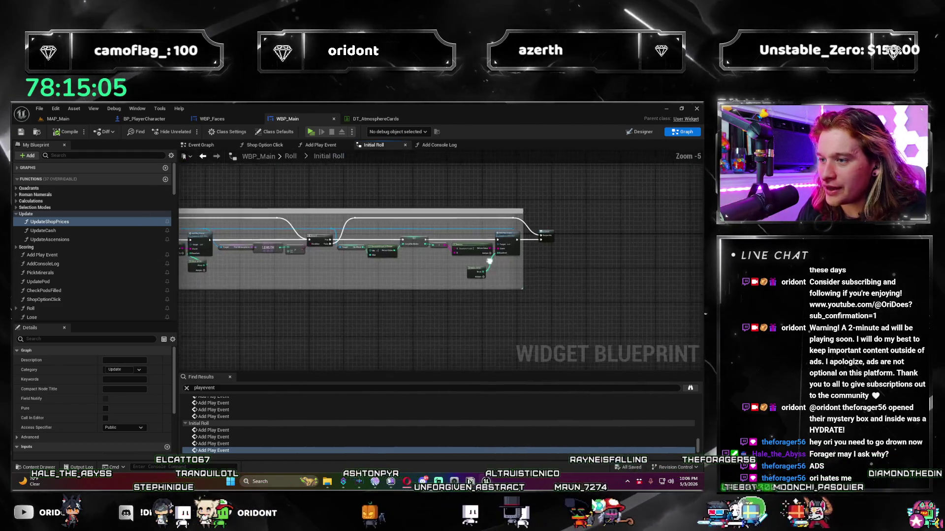
click(212, 119)
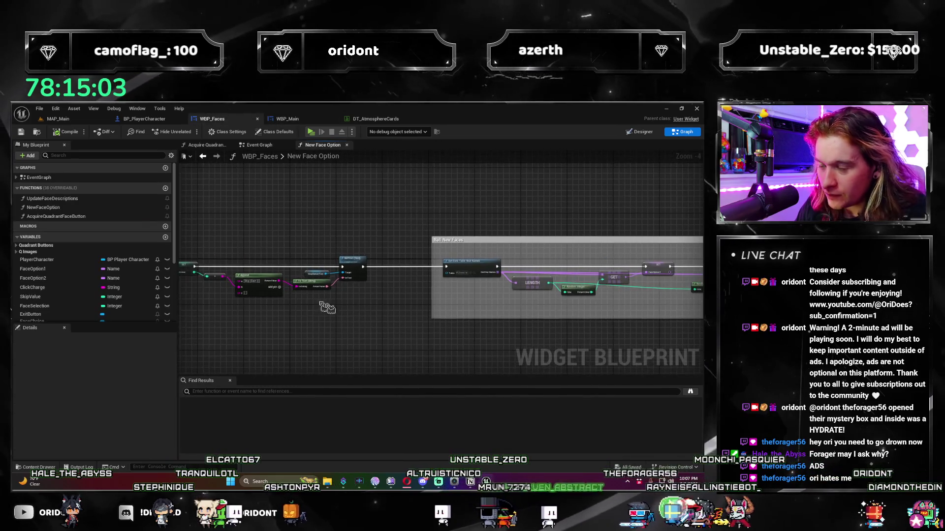
scroll(460, 319, up, 3)
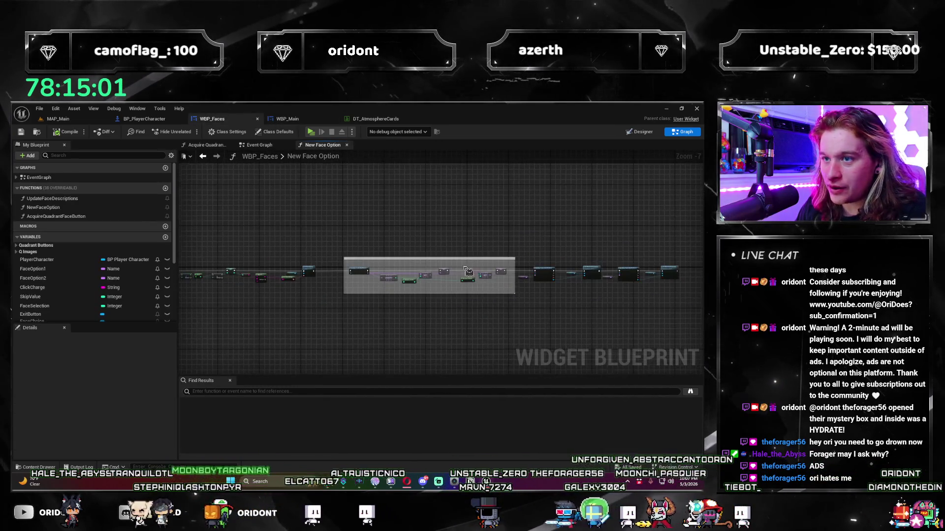
- Pan through WBP_Main's Add Console Log graph, then go back to the MAP_Main level editor
click(287, 119)
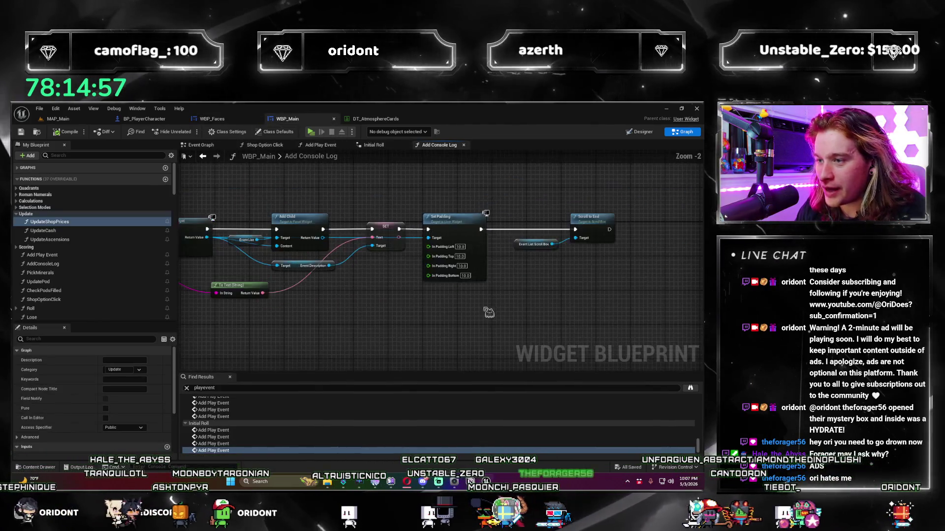
drag(453, 331, 520, 308)
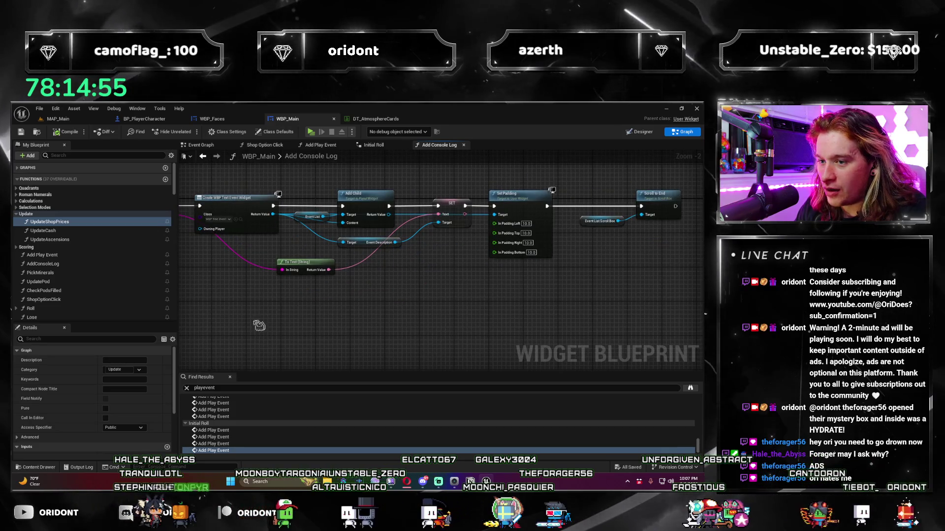
drag(259, 326, 354, 329)
scroll(543, 329, down, 1)
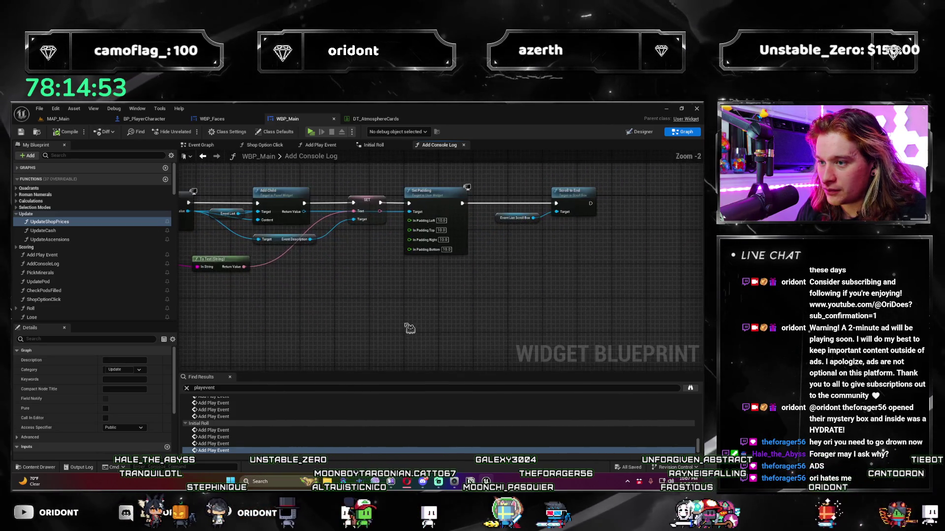
mouse_move(468, 313)
mouse_down()
mouse_move(359, 327)
mouse_move(358, 334)
mouse_move(472, 325)
mouse_move(515, 336)
mouse_move(469, 327)
mouse_move(471, 312)
mouse_move(393, 312)
mouse_up()
scroll(469, 327, up, 1)
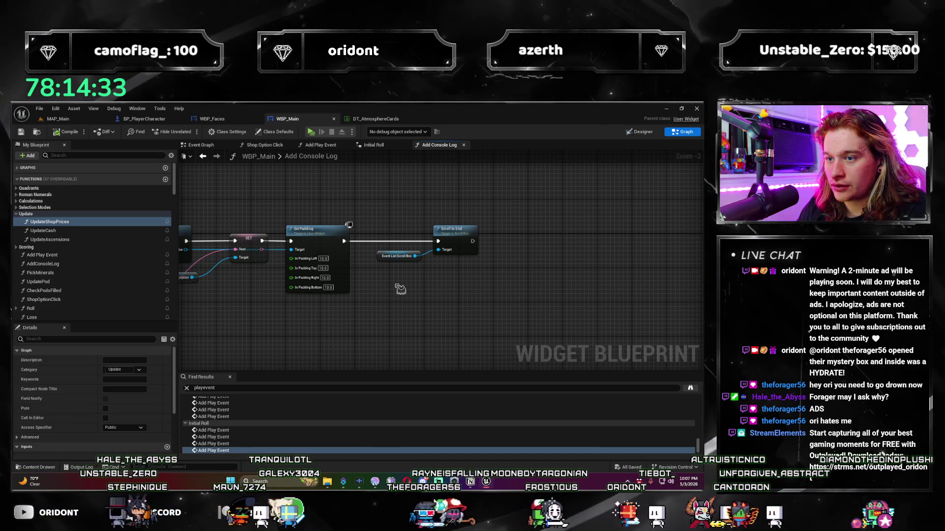
click(58, 119)
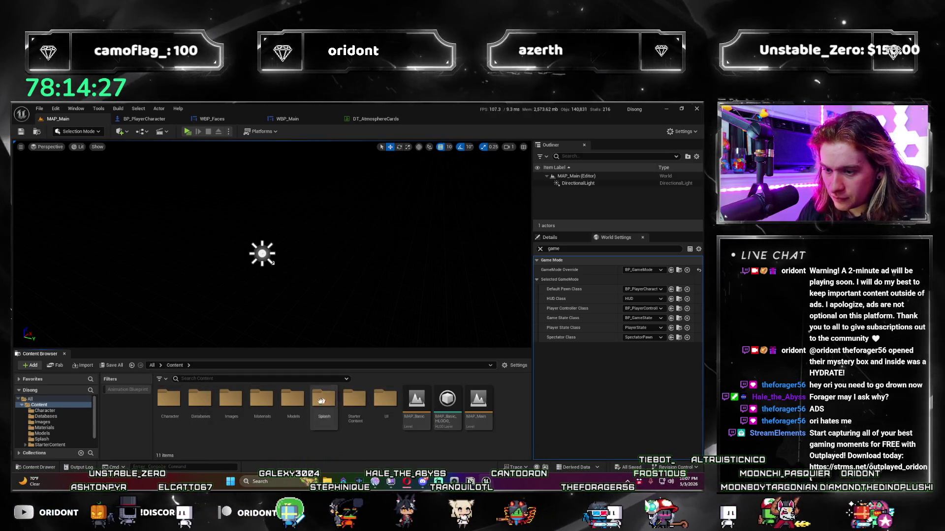
- Open UI > WBP_TextEvent and select the EventDescription text widget
double_click(385, 398)
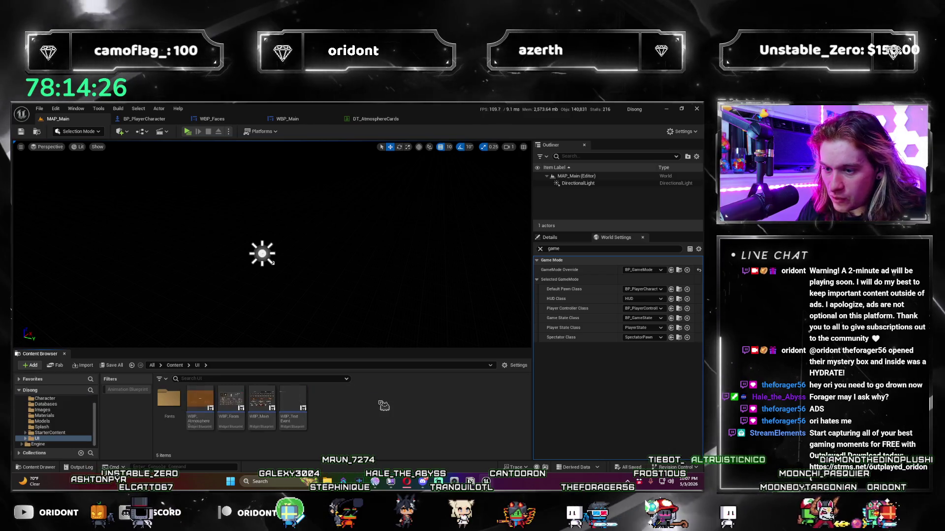
double_click(301, 398)
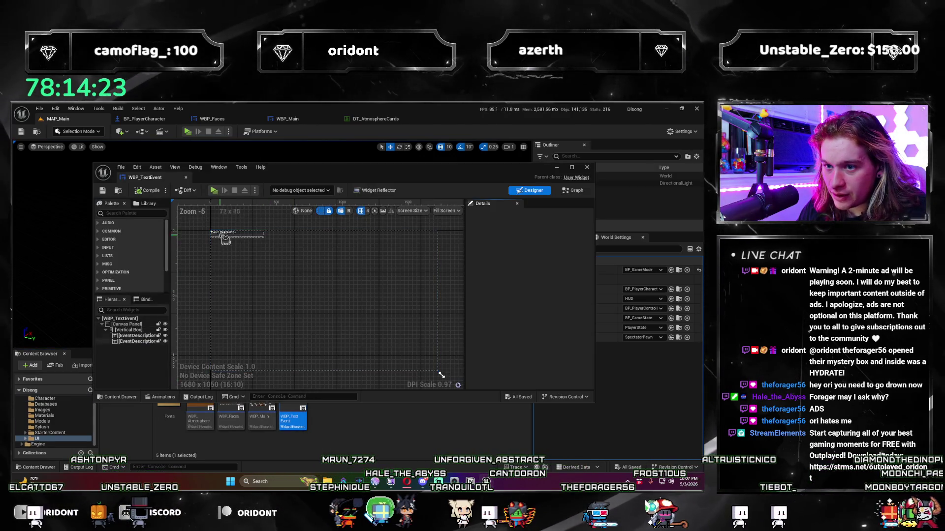
scroll(270, 298, up, 1)
click(260, 253)
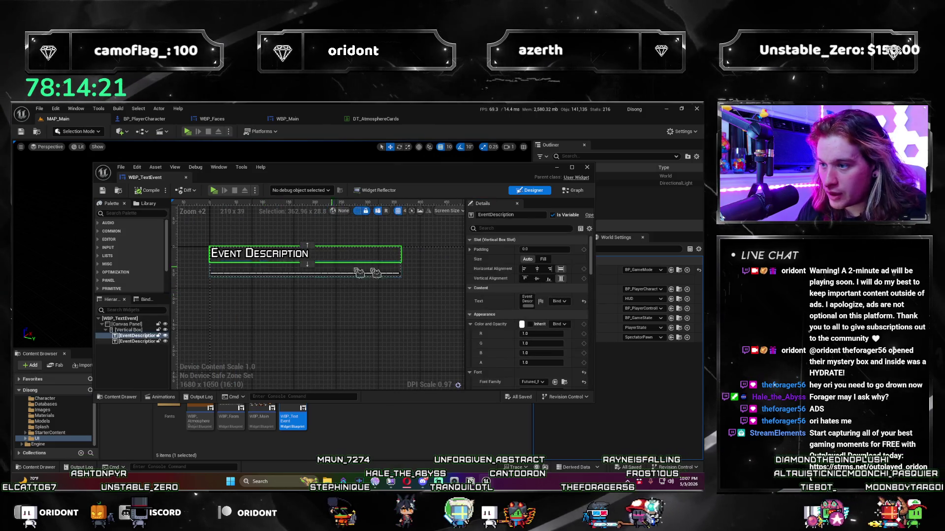
- Set the EventDescription Color and Opacity to orange: R 1.0, G 0.5, B 0.0
click(523, 325)
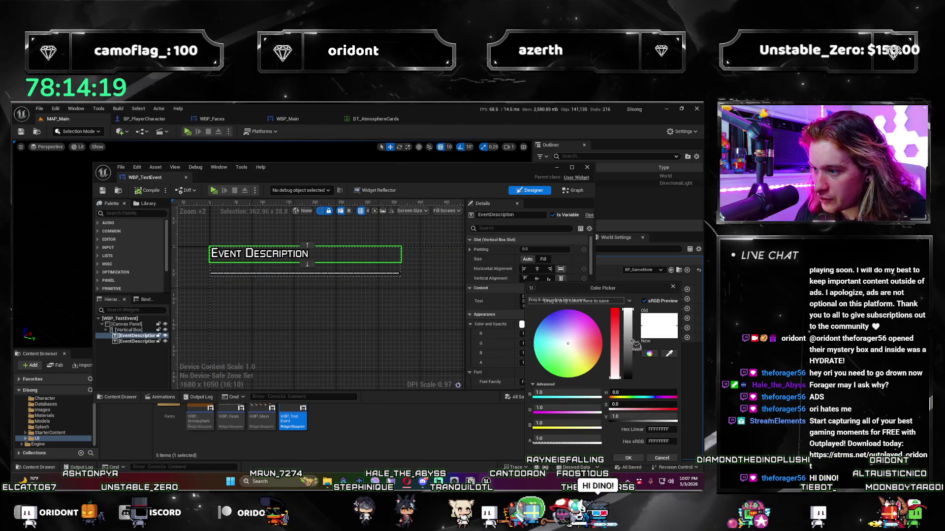
drag(615, 374, 615, 310)
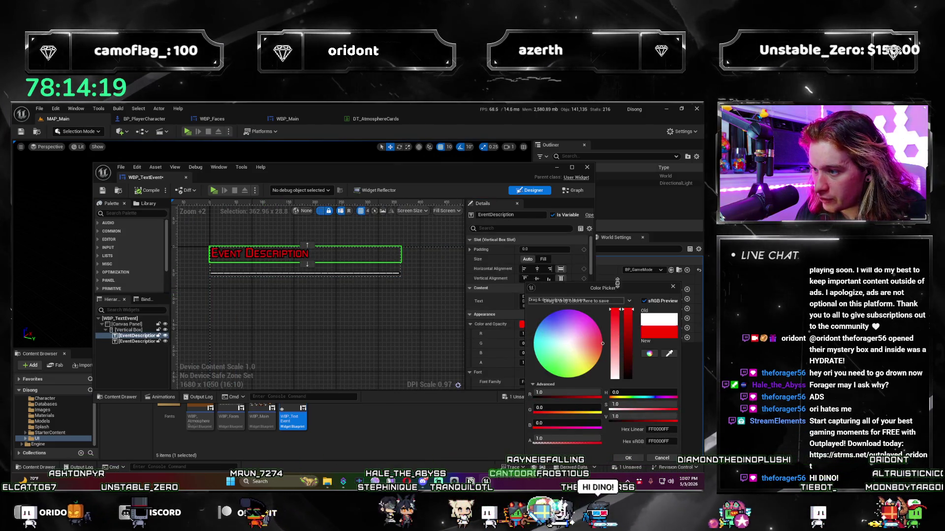
click(566, 408)
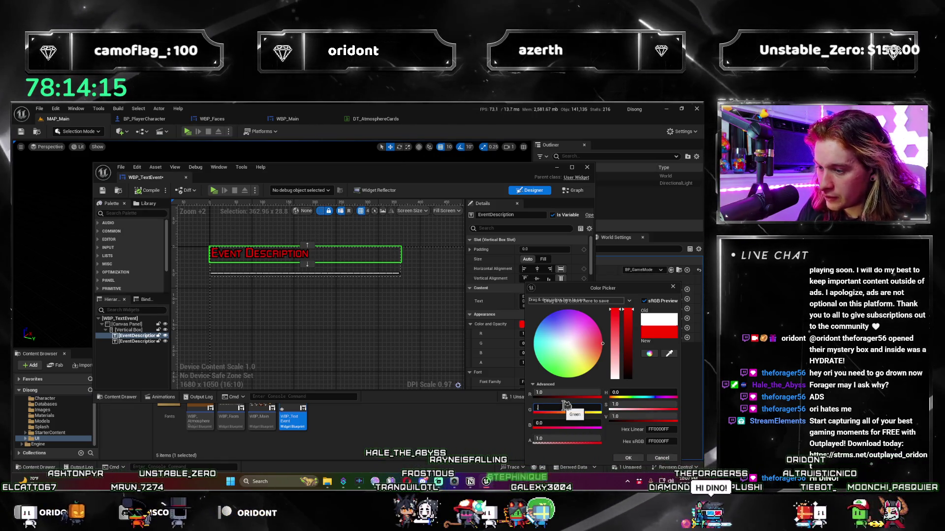
text(0.5)
key(Return)
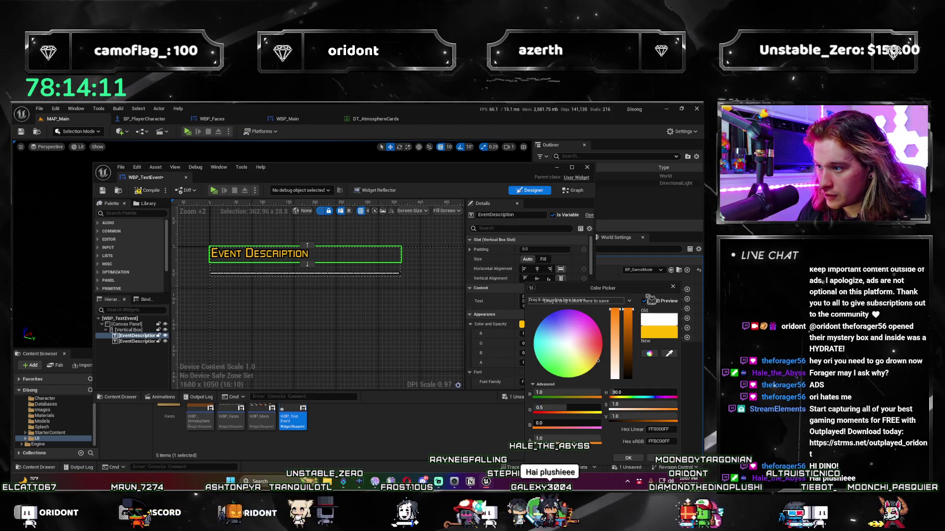
click(673, 286)
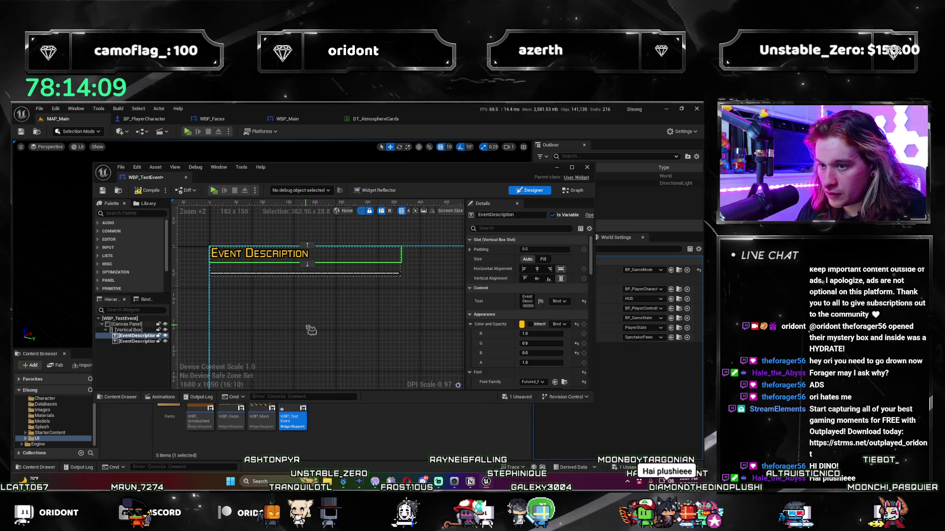
click(573, 191)
scroll(374, 278, down, 4)
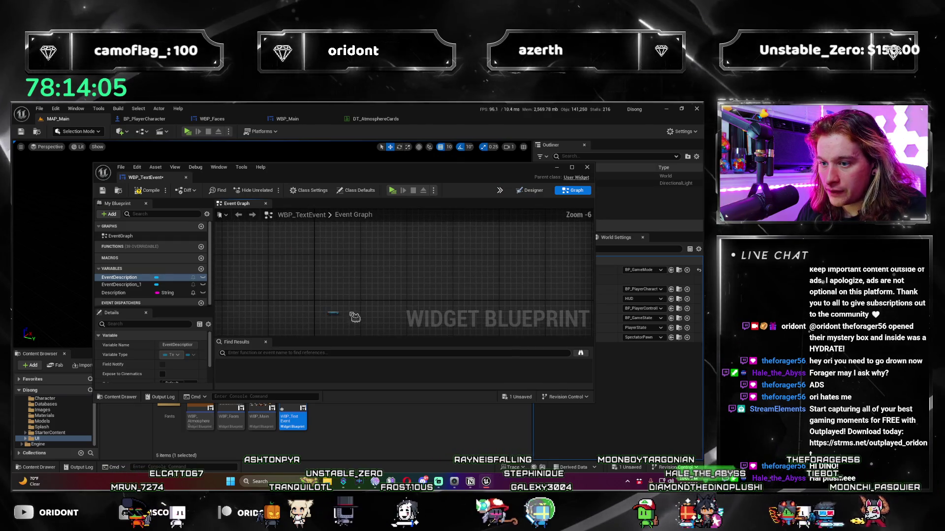
- Dock the WBP_TextEvent editor as a main tab and delete the Event Description node
drag(147, 177, 211, 123)
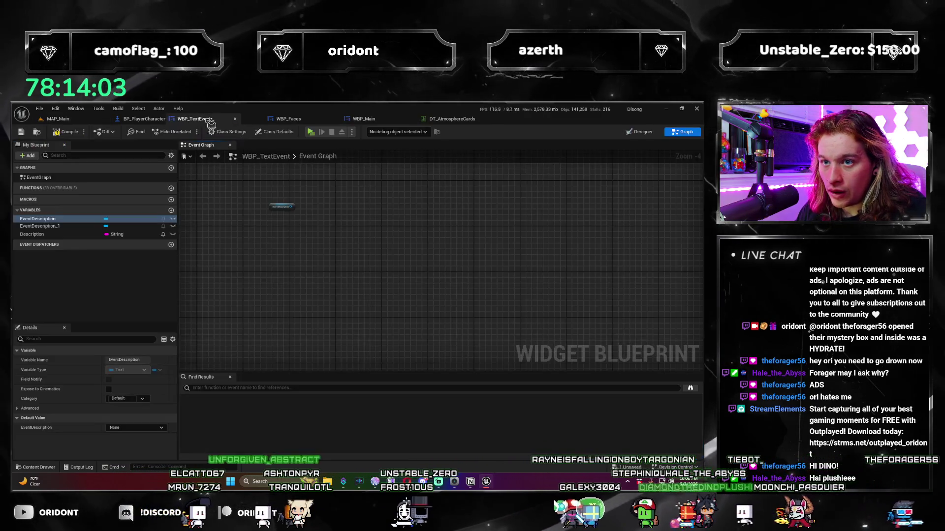
scroll(293, 274, up, 2)
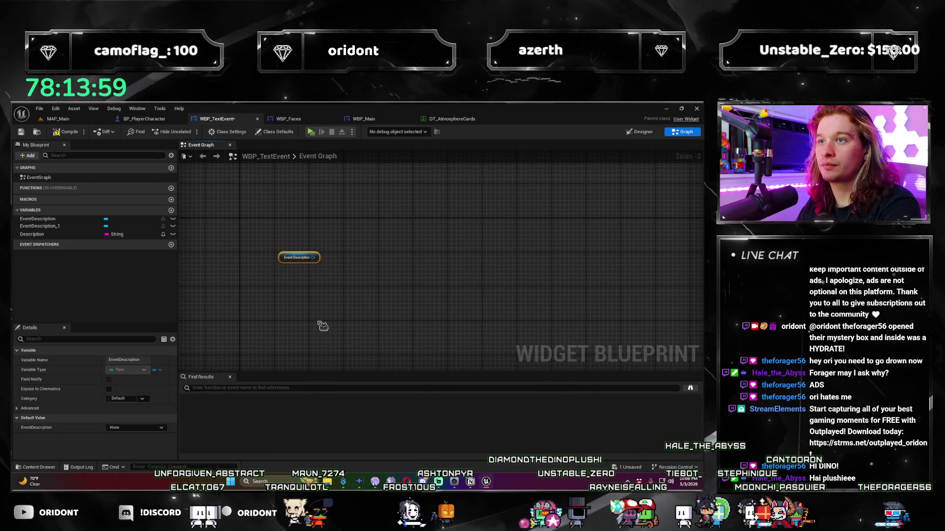
scroll(310, 300, up, 2)
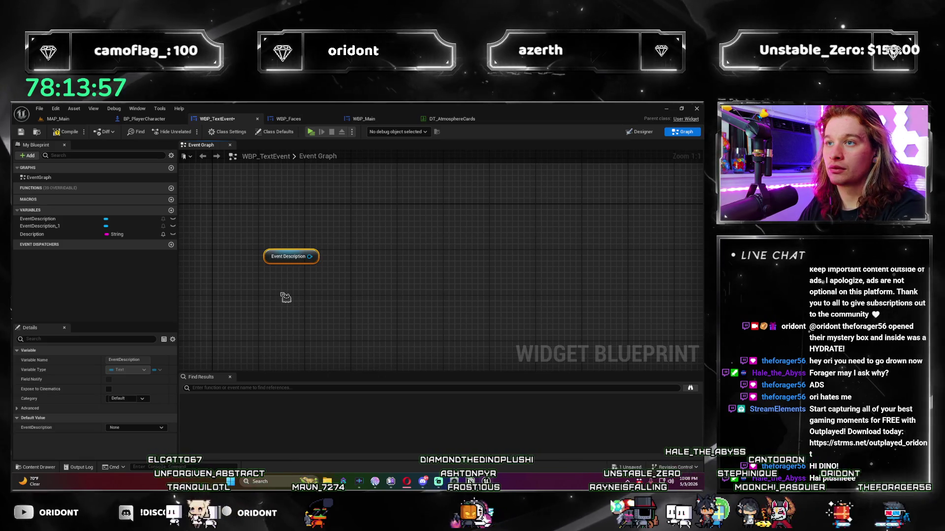
scroll(210, 267, down, 2)
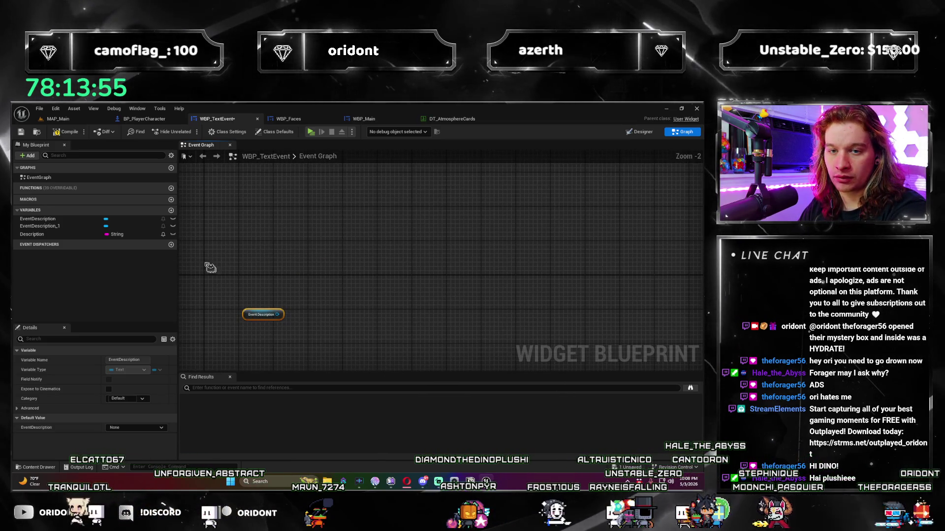
key(Delete)
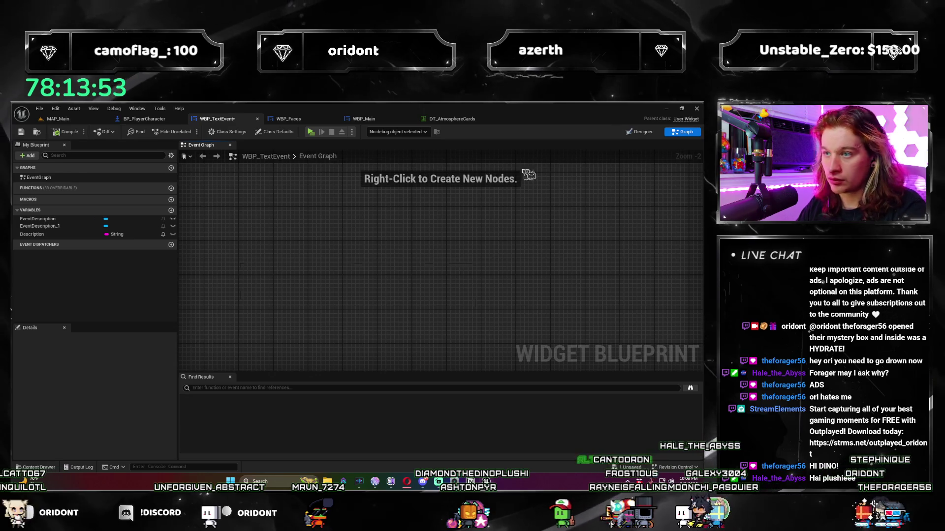
click(647, 132)
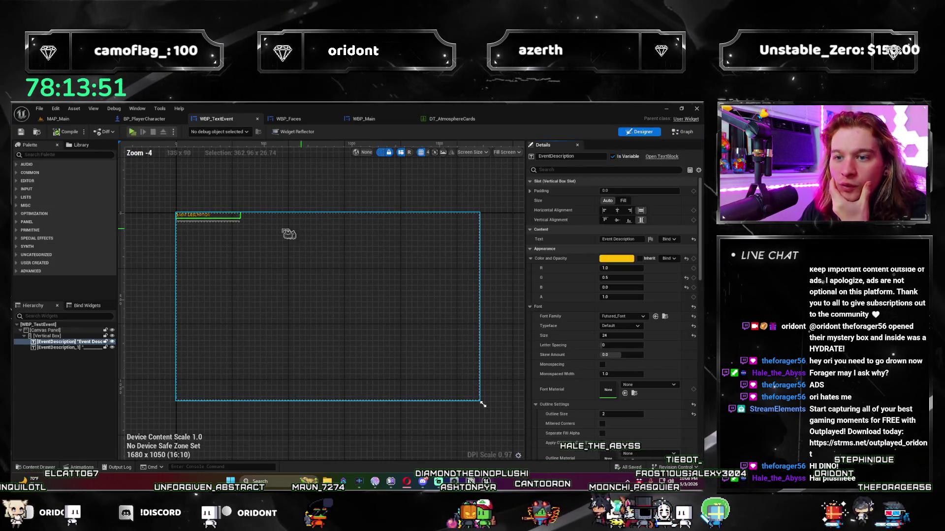
click(693, 133)
- Place a Get EventDescription node in the Event Graph, leaving it unconnected
mouse_move(38, 219)
mouse_down()
mouse_move(316, 277)
mouse_move(338, 276)
mouse_move(349, 261)
mouse_up()
click(317, 287)
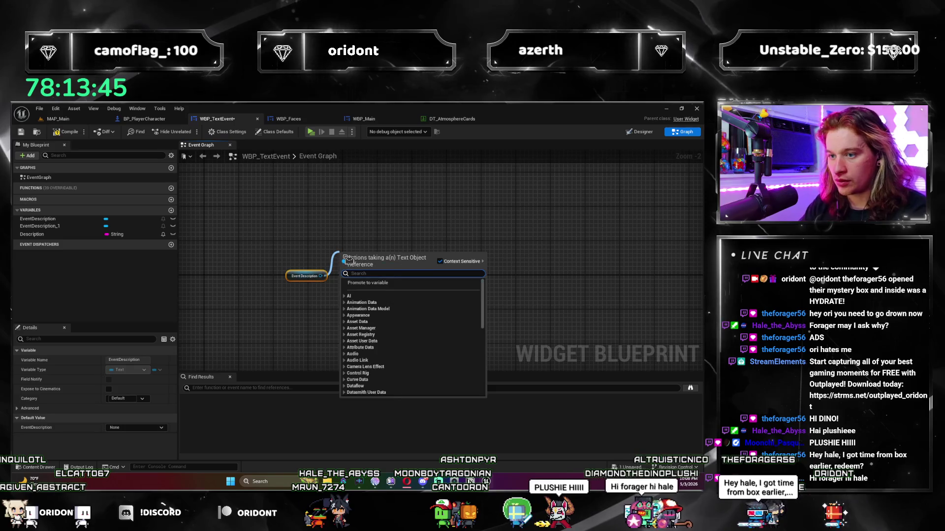
text(color)
key(ctrl+a)
text(bru)
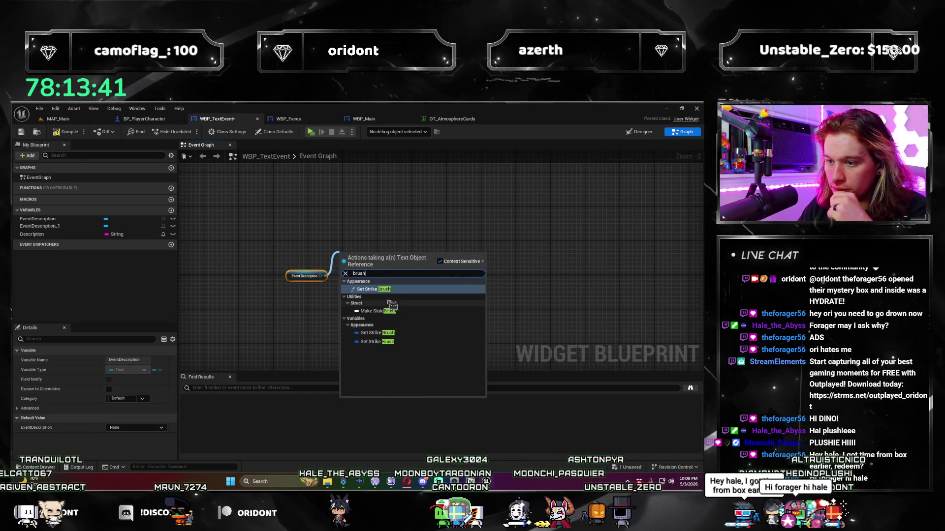
key(Escape)
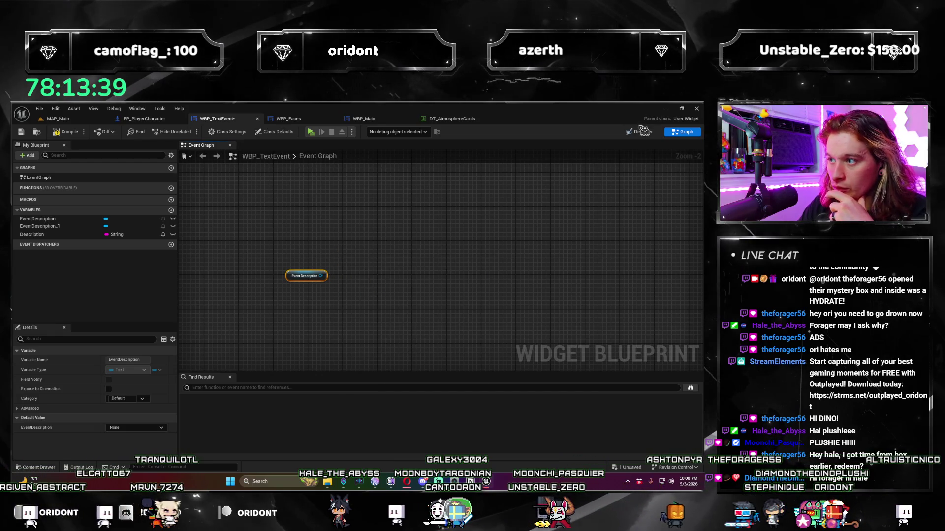
click(639, 132)
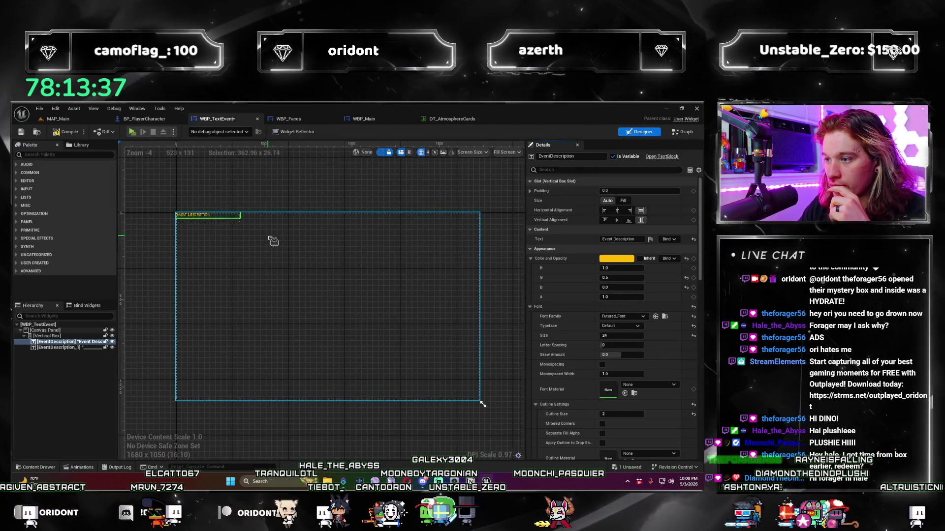
click(683, 131)
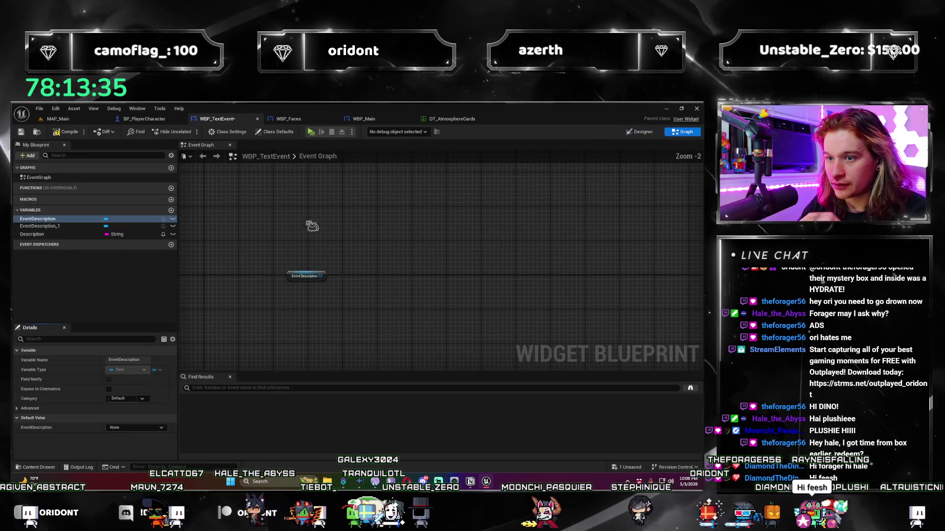
- Wire Set Color and Opacity from EventDescription and split its colour into R 1.0, G 0.5, B 0.0, A 1.0
drag(351, 241, 353, 242)
text(set color)
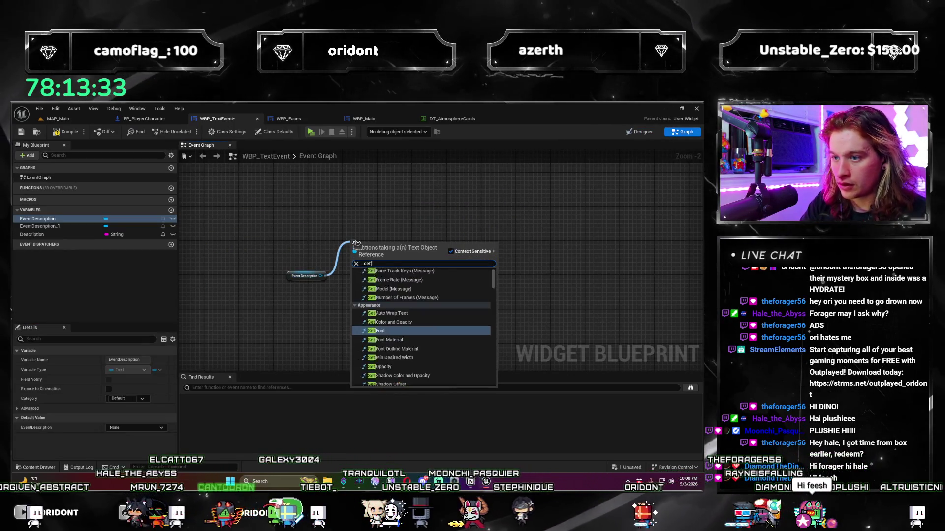
click(389, 279)
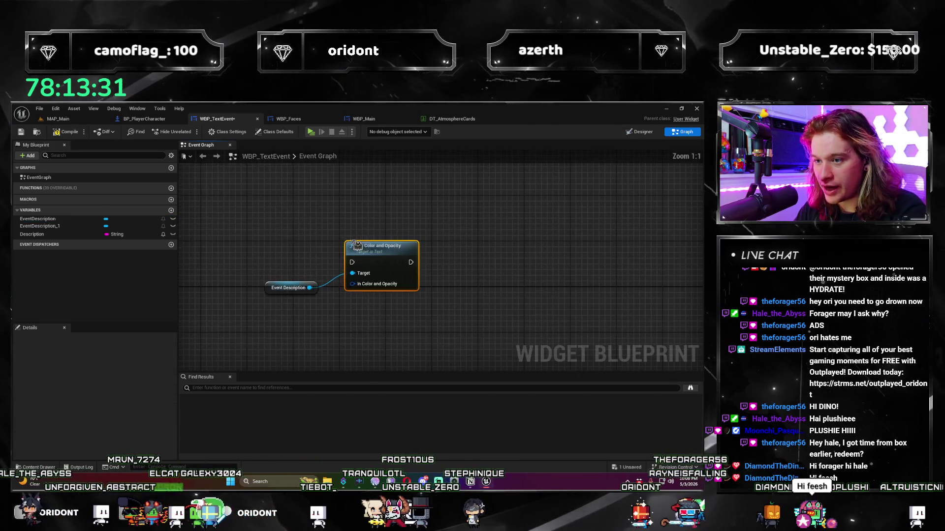
scroll(396, 257, up, 2)
right_click(389, 246)
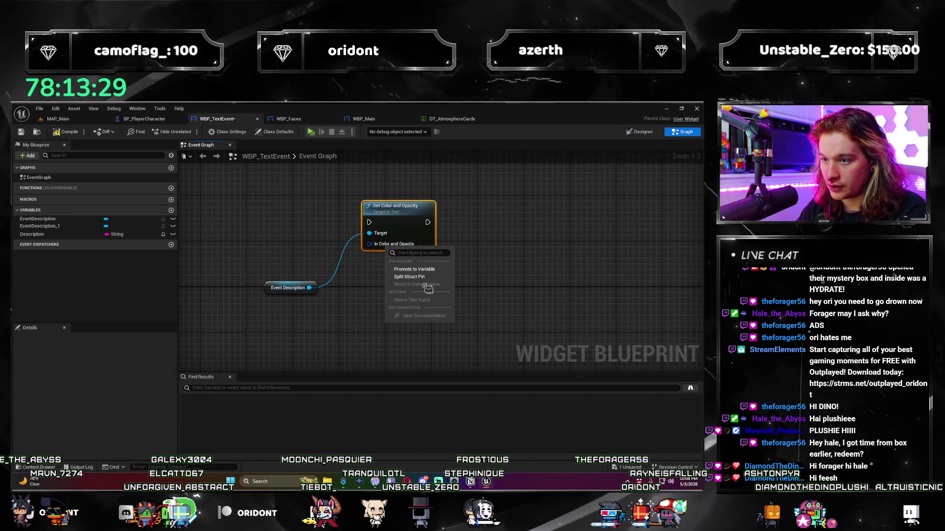
click(409, 276)
right_click(368, 305)
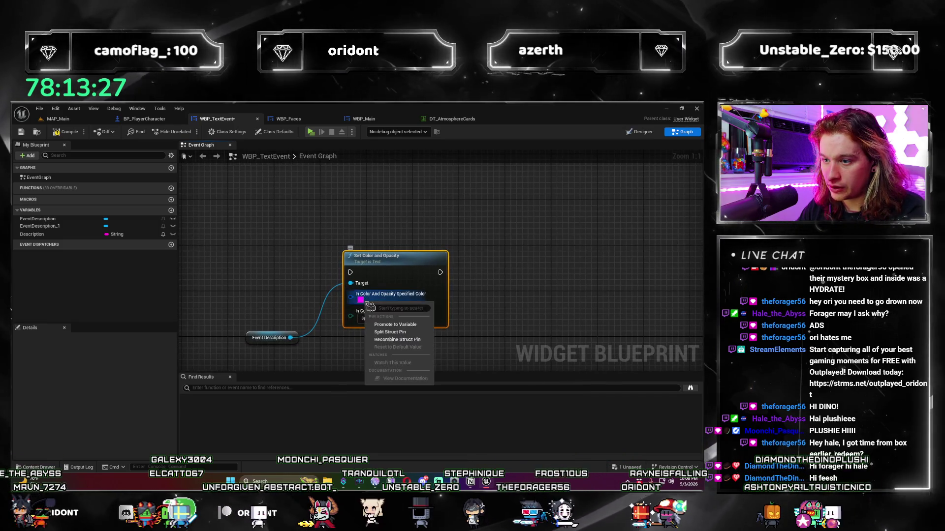
click(390, 332)
- Move the Set Color and Opacity node to the right and search for a Timeline node
mouse_move(407, 278)
mouse_down()
mouse_move(436, 243)
mouse_move(436, 220)
mouse_up()
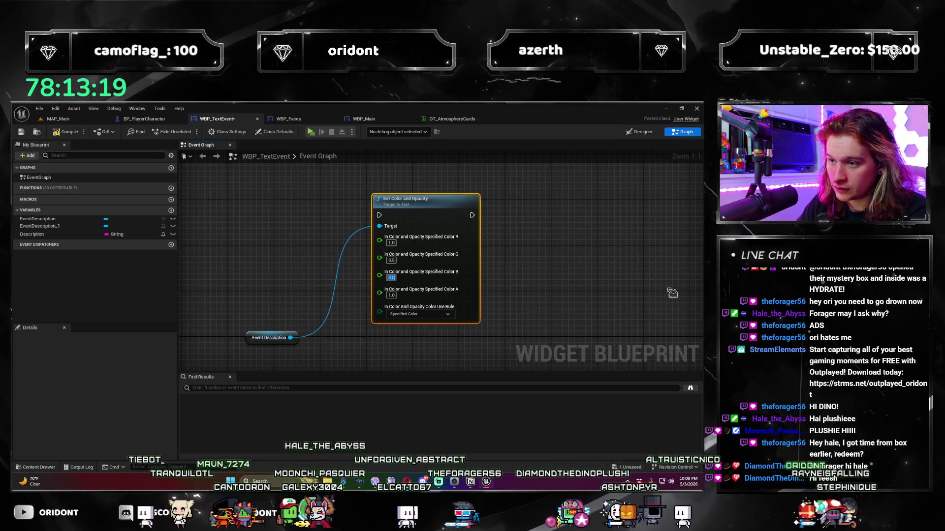
mouse_move(443, 225)
mouse_down()
mouse_move(586, 226)
mouse_move(564, 219)
mouse_up()
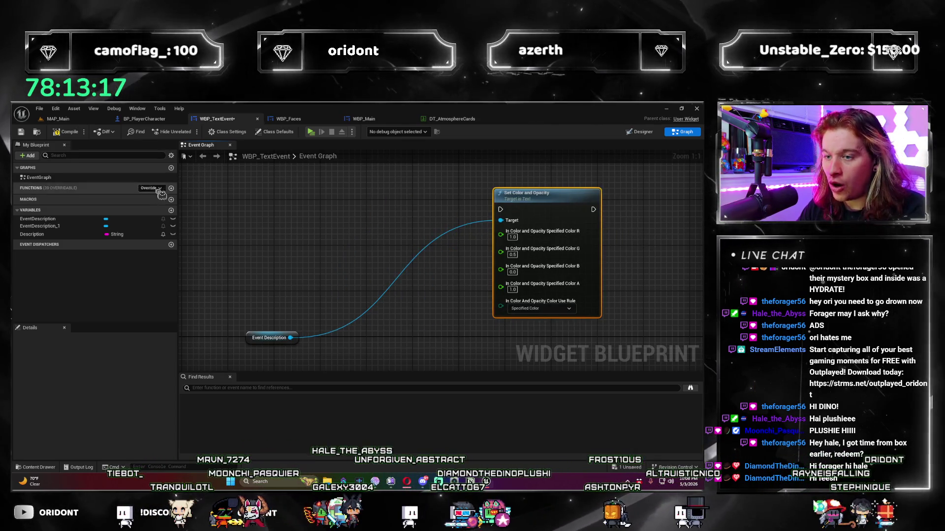
right_click(297, 234)
text(timeline)
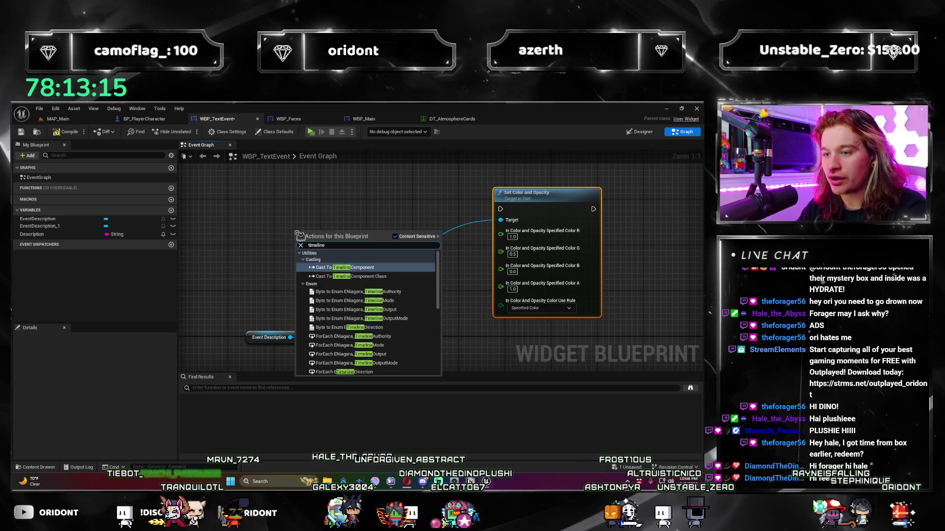
scroll(354, 305, down, 2)
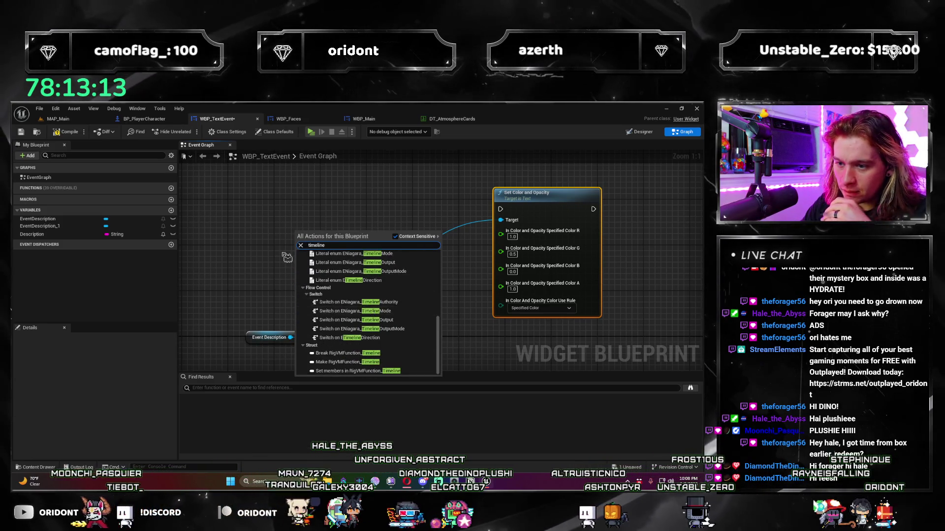
scroll(287, 258, down, 5)
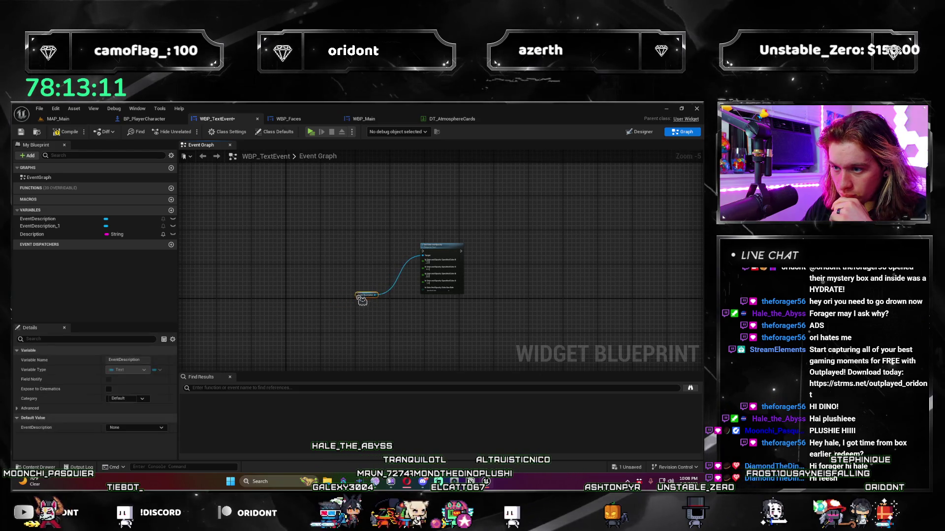
scroll(364, 295, up, 5)
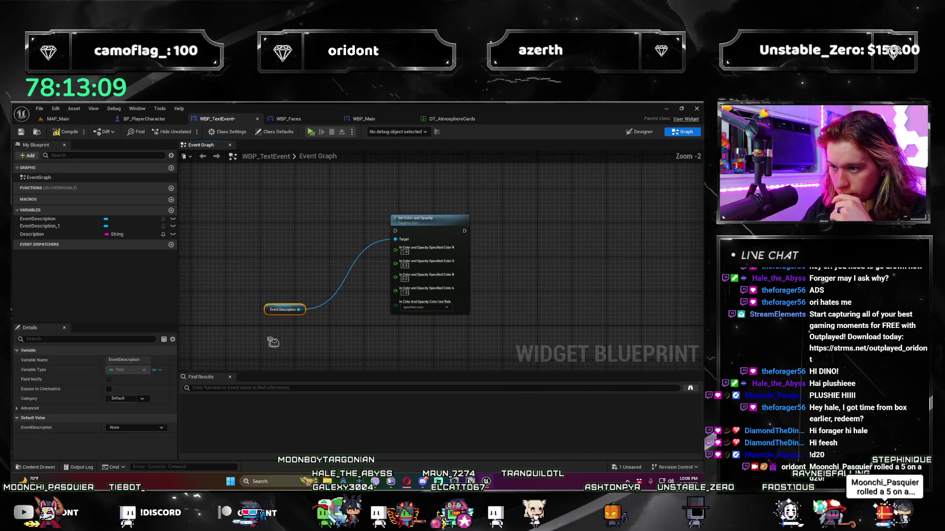
drag(252, 303, 263, 292)
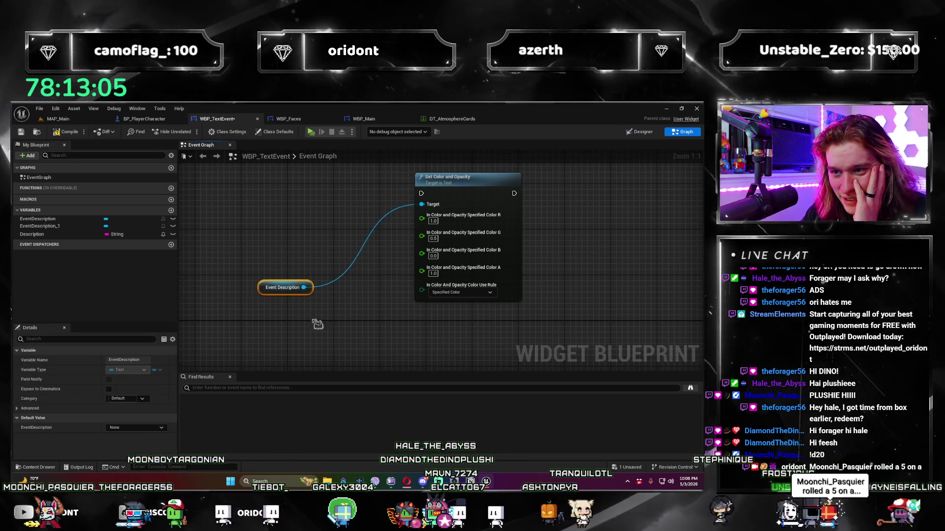
right_click(283, 223)
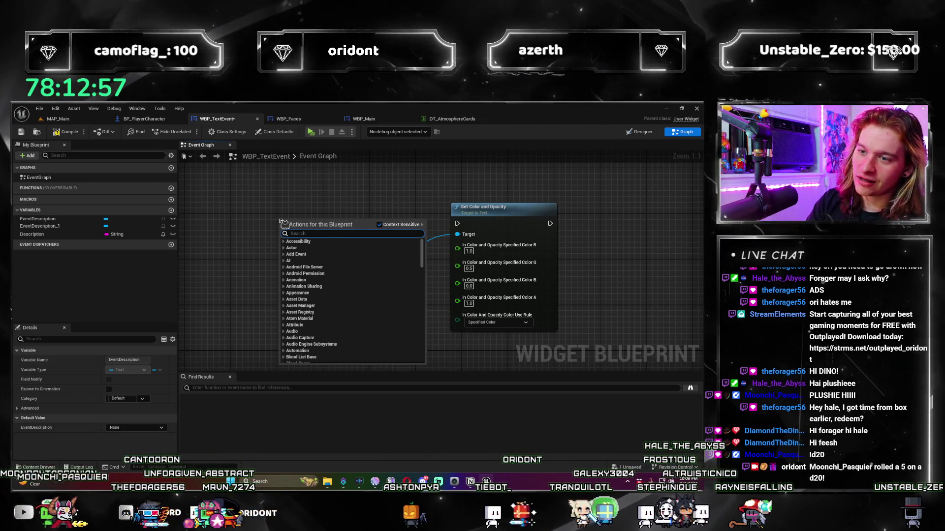
text(timeline)
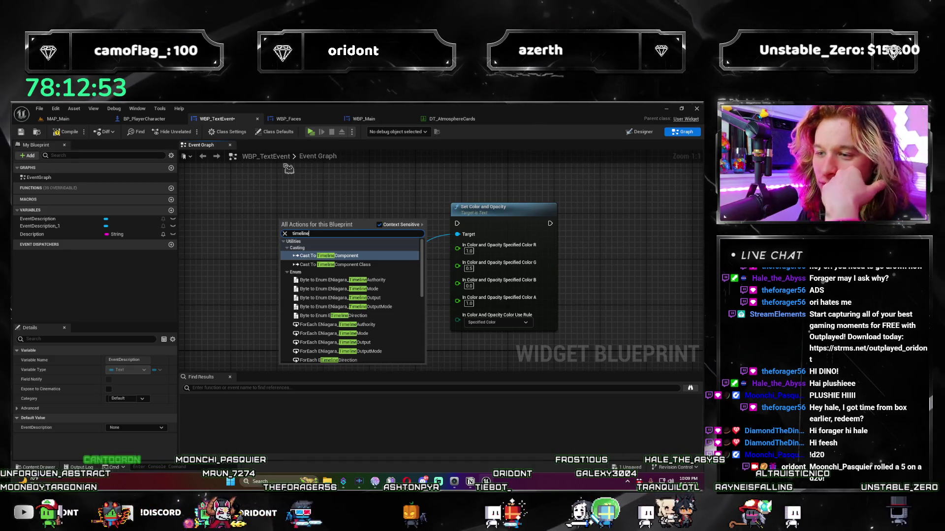
scroll(376, 340, down, 10)
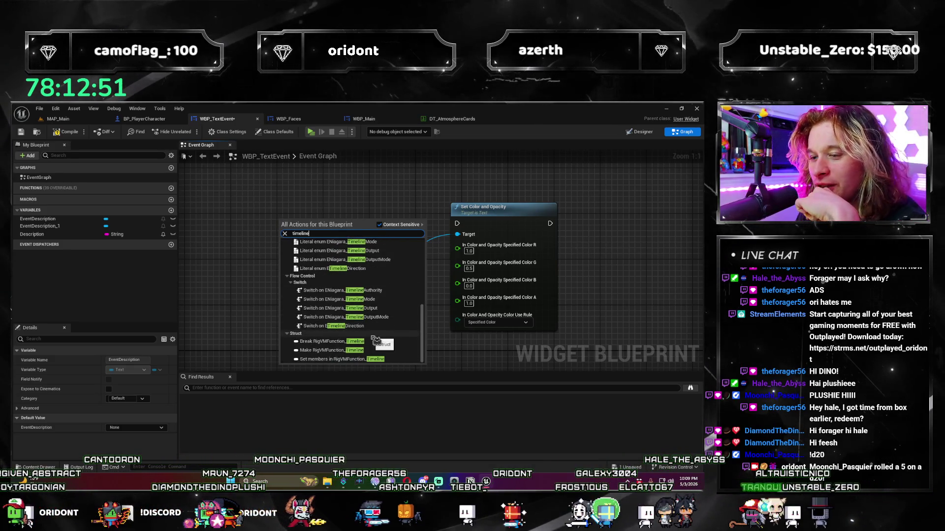
click(223, 242)
mouse_move(316, 325)
mouse_down()
mouse_move(362, 326)
mouse_move(333, 326)
mouse_up()
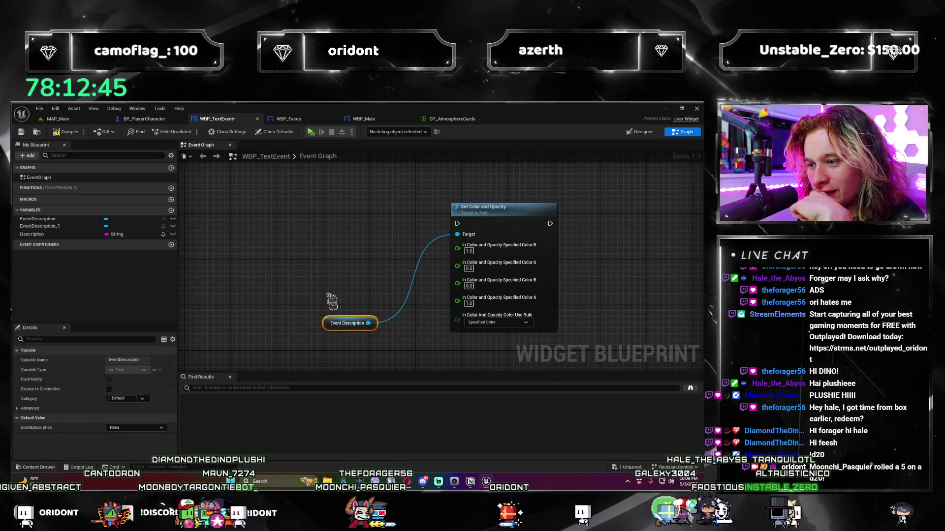
click(323, 247)
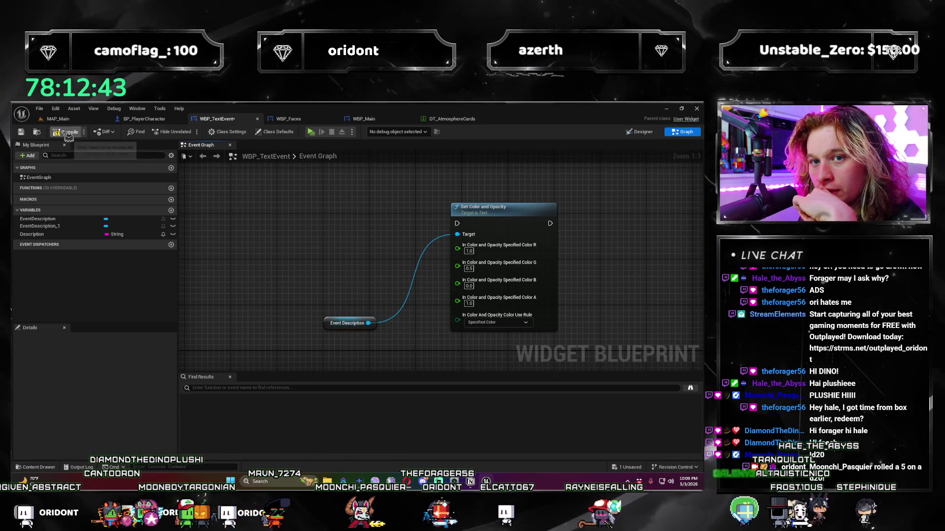
drag(312, 290, 279, 264)
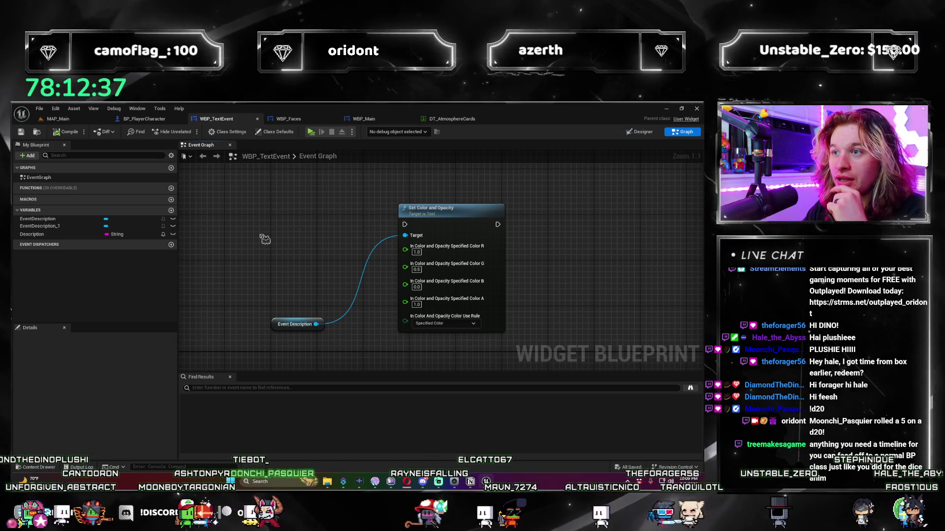
scroll(290, 266, down, 2)
scroll(291, 270, up, 2)
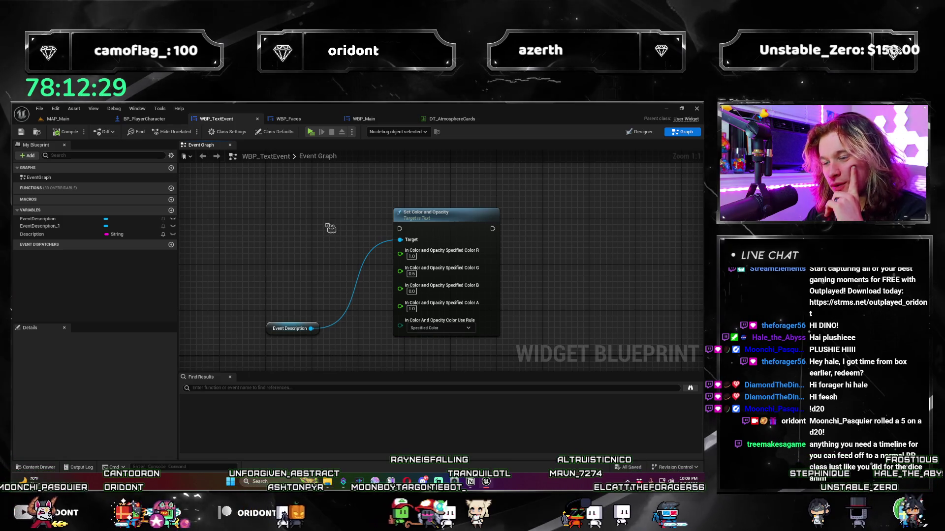
click(311, 132)
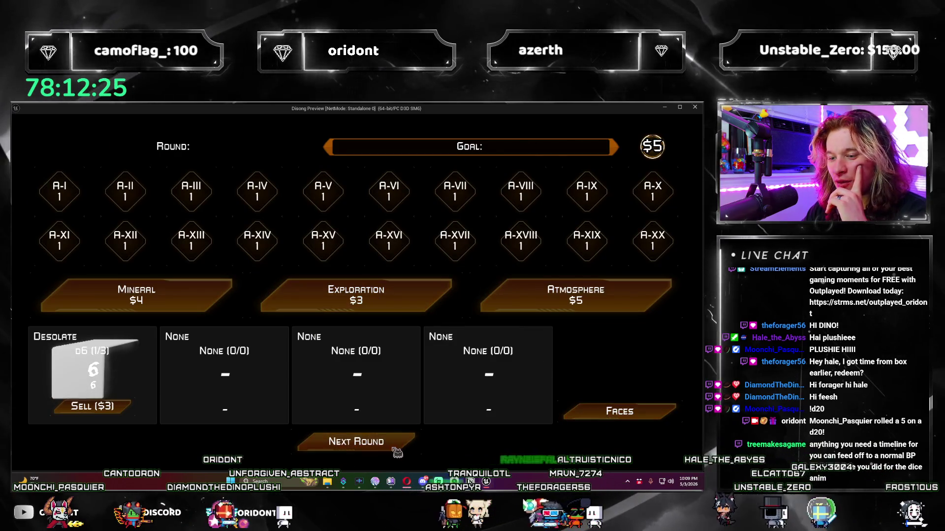
- Roll through round 1, advance to round 2 with $11 and a 0/16 goal, then close the preview
click(389, 446)
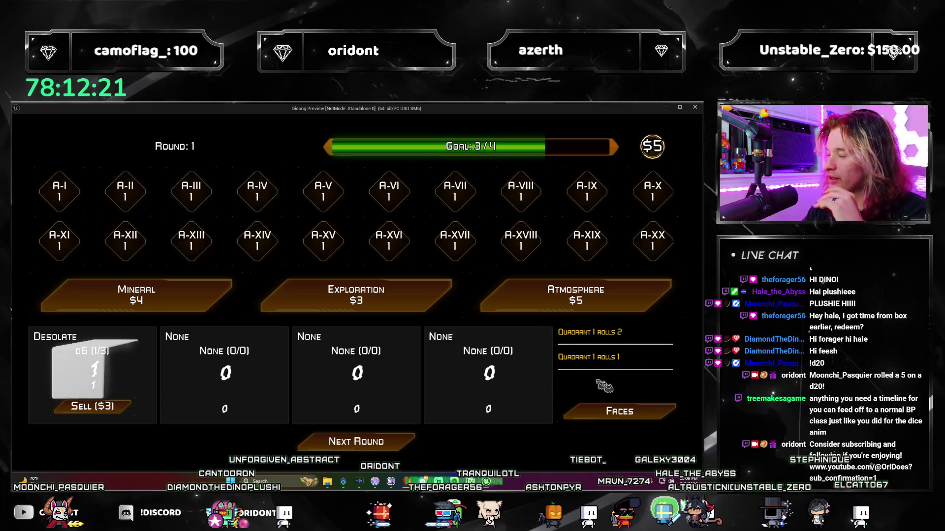
click(355, 445)
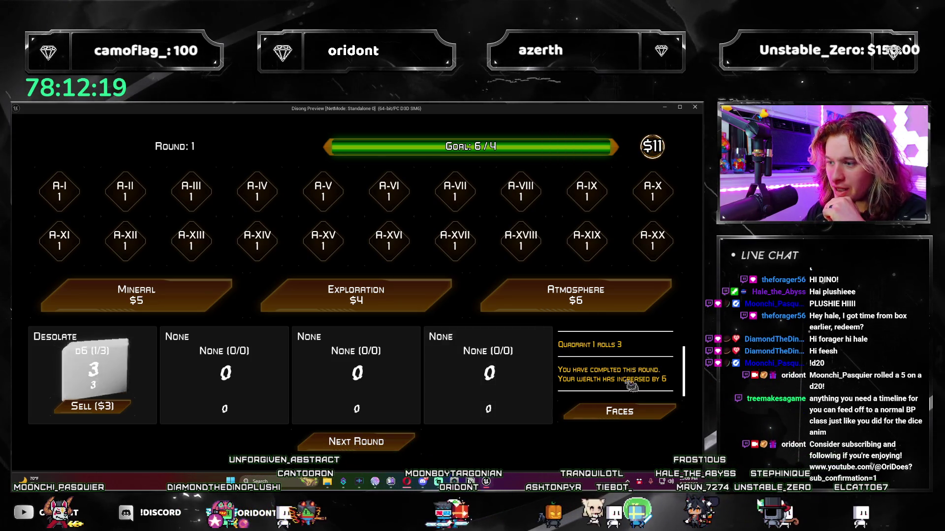
click(338, 448)
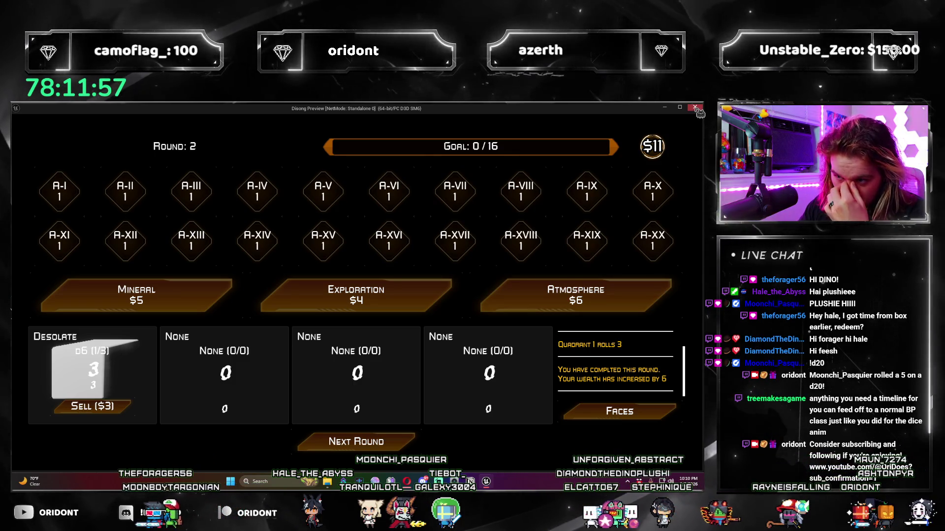
click(696, 108)
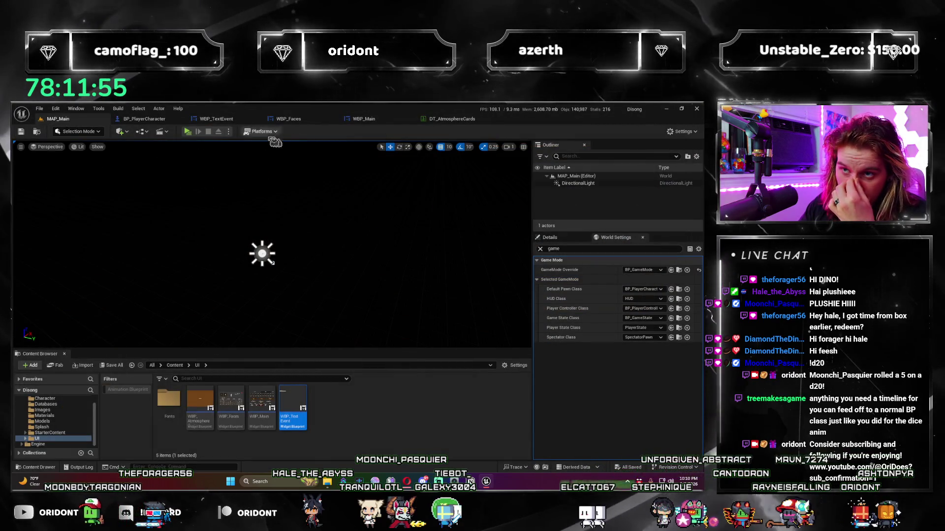
- In BP_PlayerCharacter, delete the Add Console Log node from PlayDieAnimation
click(144, 119)
scroll(350, 301, up, 4)
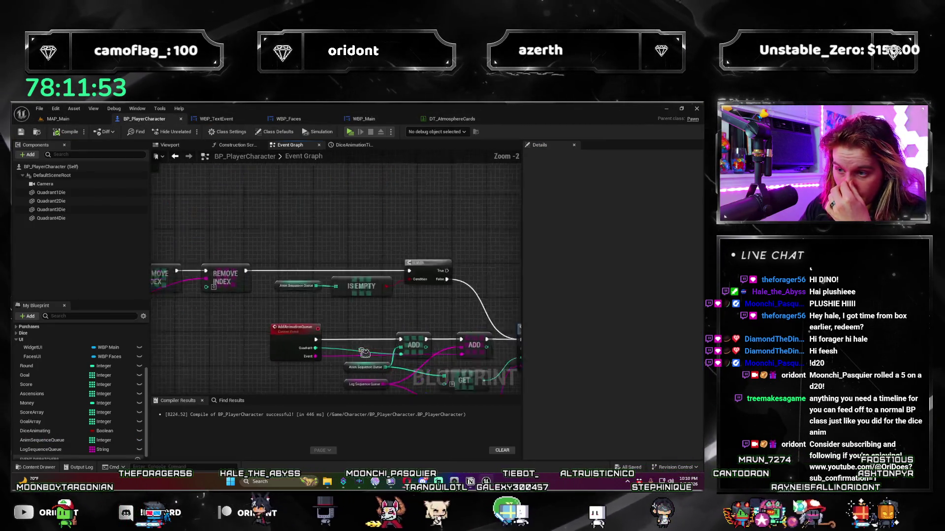
double_click(306, 266)
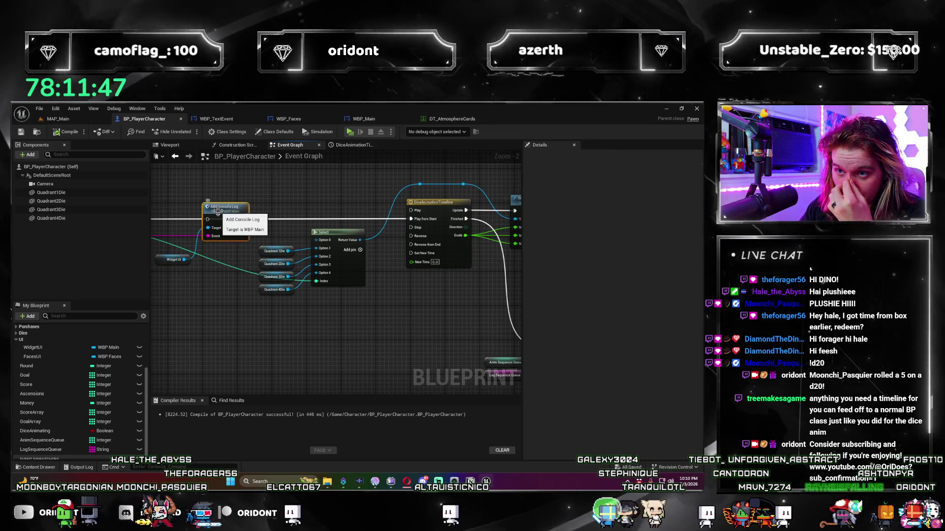
click(224, 221)
key(Delete)
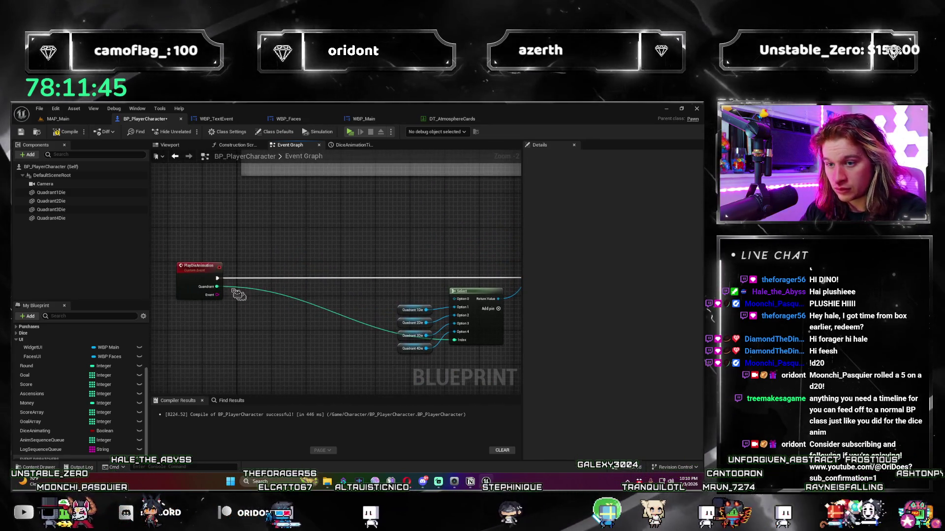
- Remove the Event input from the PlayDieAnimation custom event
click(306, 278)
scroll(306, 278, down, 2)
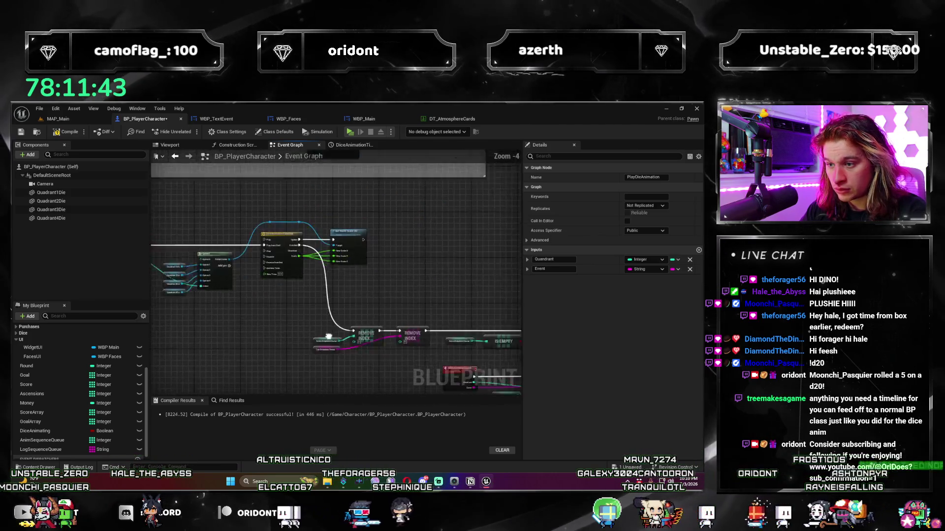
scroll(281, 315, up, 1)
mouse_move(286, 330)
mouse_down()
mouse_move(323, 348)
mouse_move(344, 329)
mouse_move(303, 346)
mouse_move(270, 274)
mouse_move(244, 291)
mouse_move(369, 308)
mouse_move(302, 342)
mouse_up()
scroll(303, 346, down, 1)
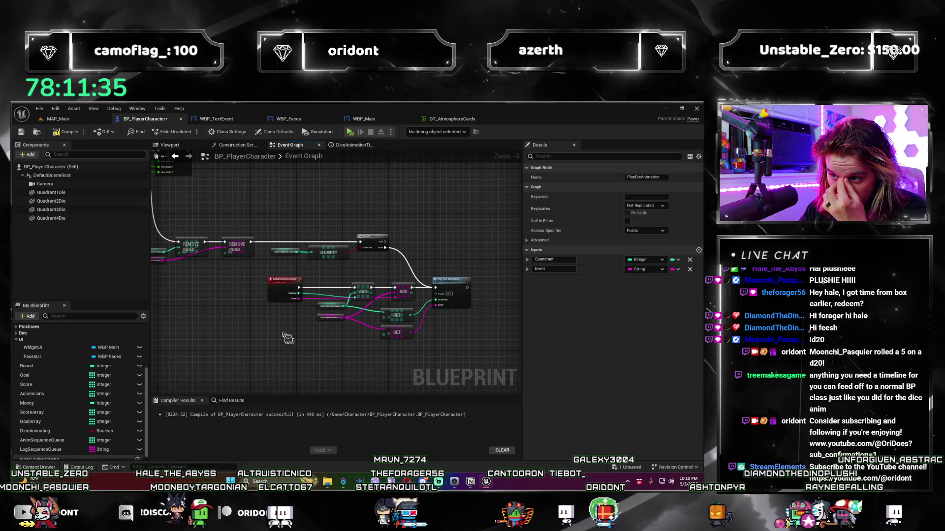
mouse_move(304, 344)
mouse_down()
mouse_move(351, 332)
mouse_move(338, 269)
mouse_up()
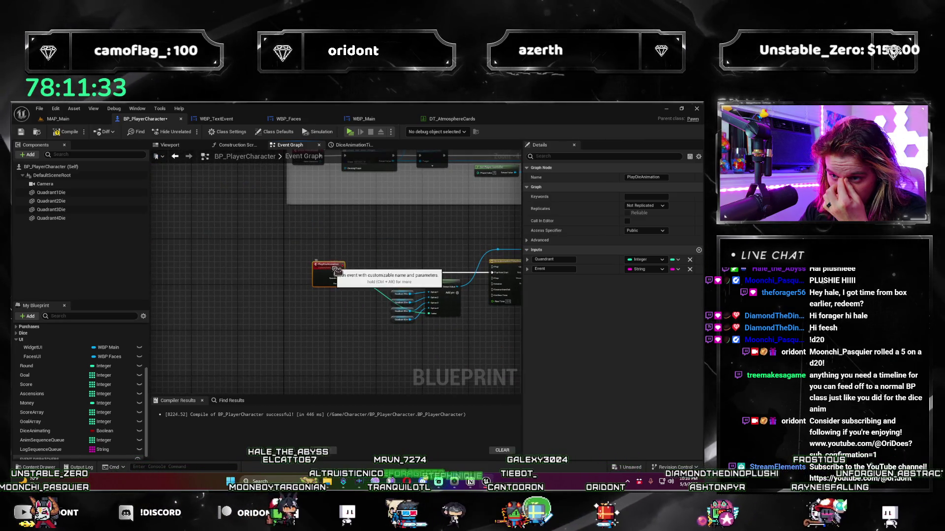
key(ctrl+z)
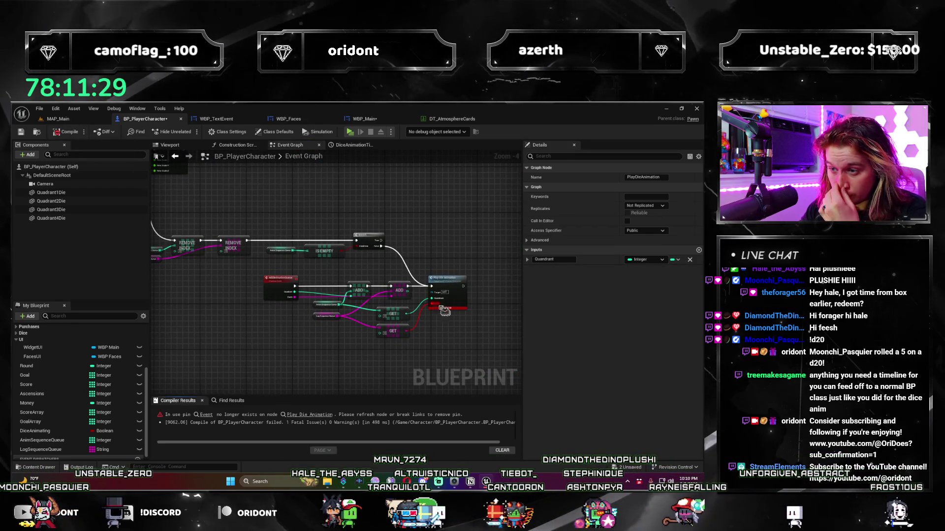
- Delete the unused lower GET node from the log-queue lookup
scroll(406, 315, up, 2)
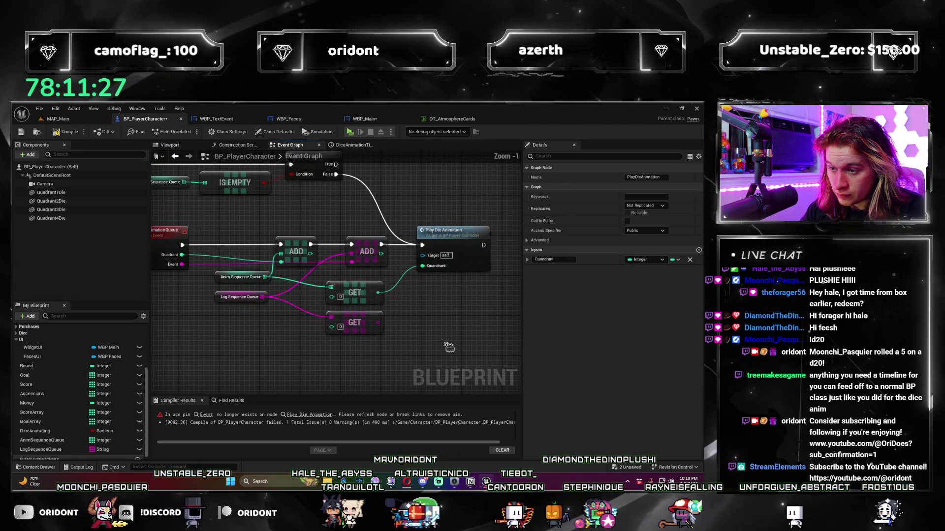
scroll(408, 363, up, 1)
click(384, 329)
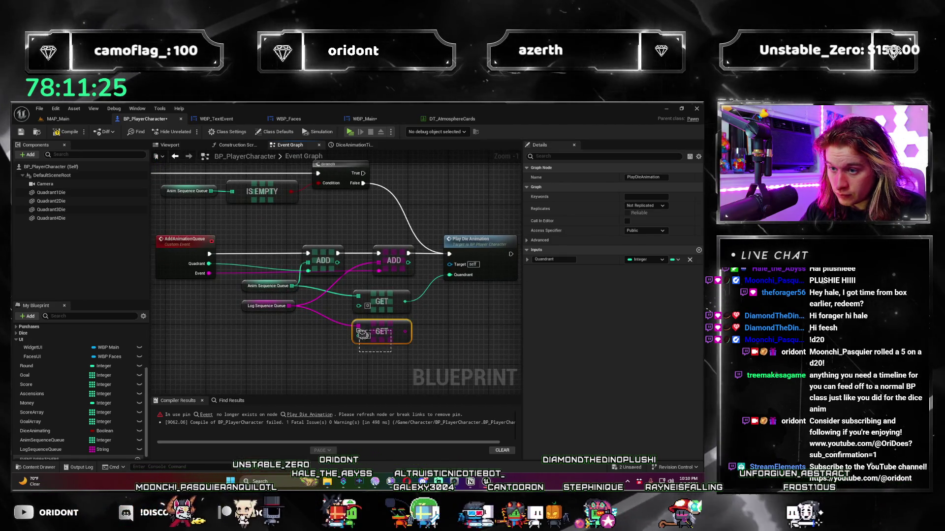
key(Delete)
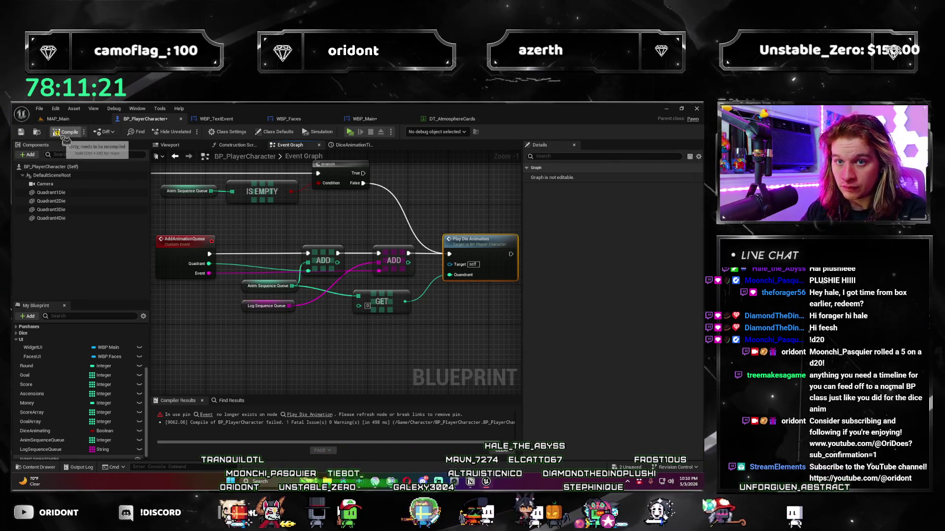
- Check the Branch, AddAnimationQueue and DiceAnimationTimeline, then switch to WBP_Main
drag(371, 377, 447, 322)
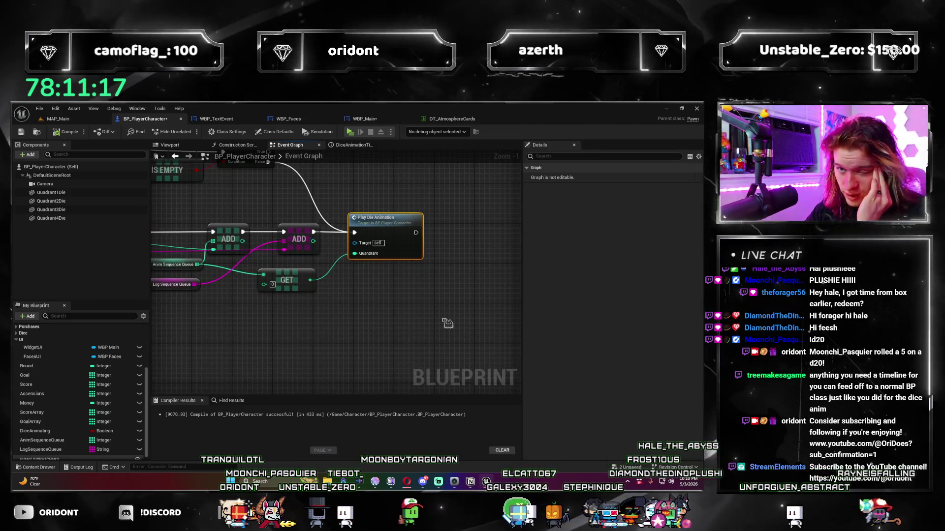
mouse_move(422, 317)
mouse_down()
mouse_move(433, 317)
mouse_move(266, 291)
mouse_move(320, 275)
mouse_up()
click(351, 145)
click(290, 145)
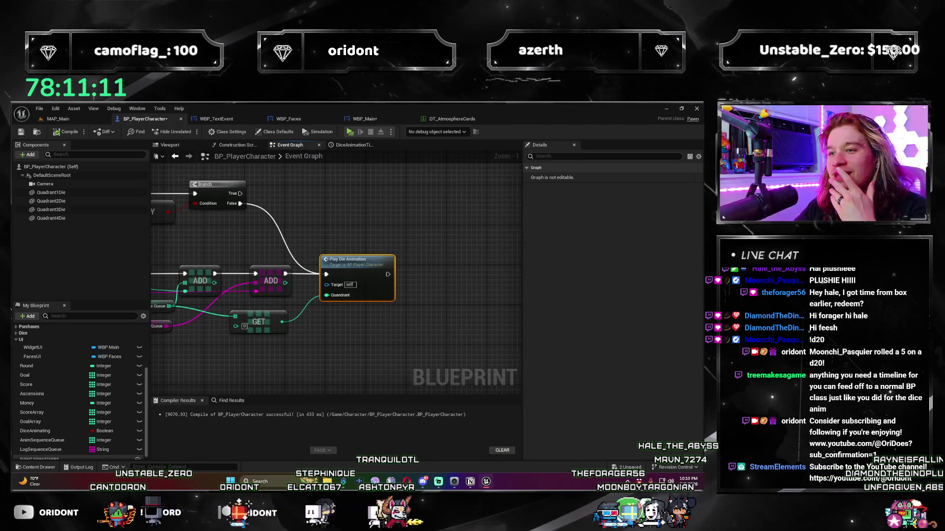
click(369, 121)
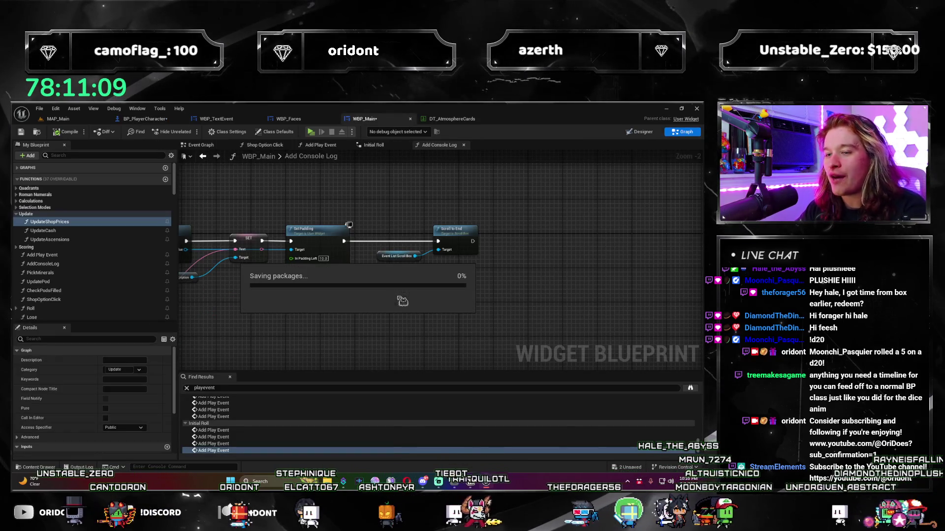
- Try adding Get All Widgets Of Class after Scroll to End, then delete it
scroll(523, 274, up, 2)
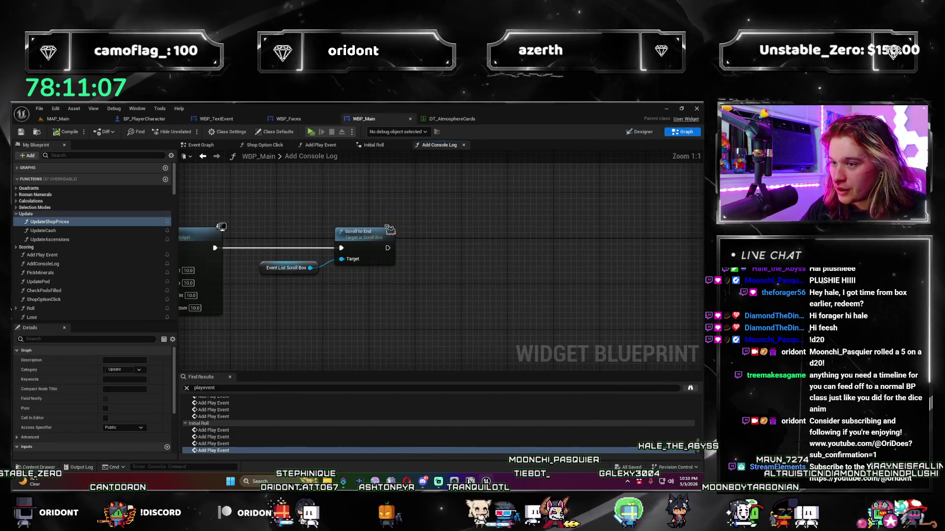
drag(387, 247, 557, 265)
key(Escape)
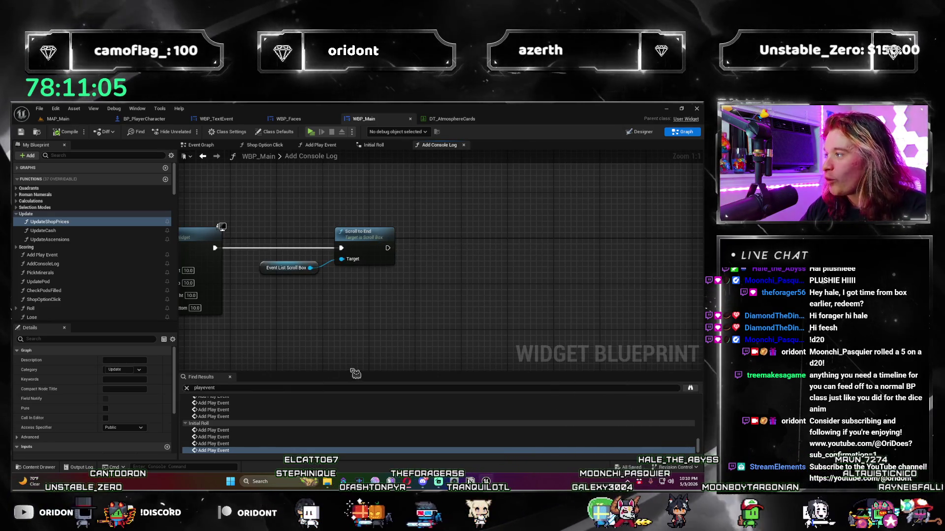
drag(387, 247, 452, 248)
text(ge)
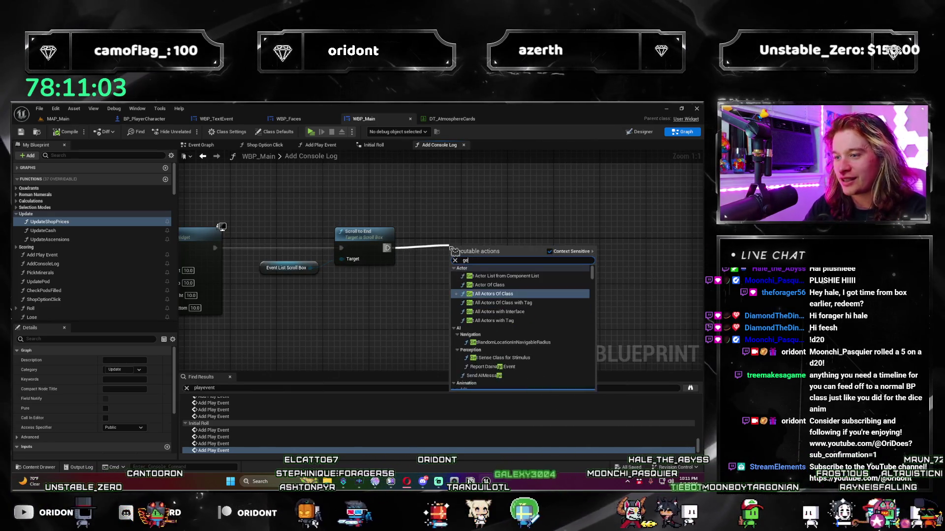
text(t widget of cl)
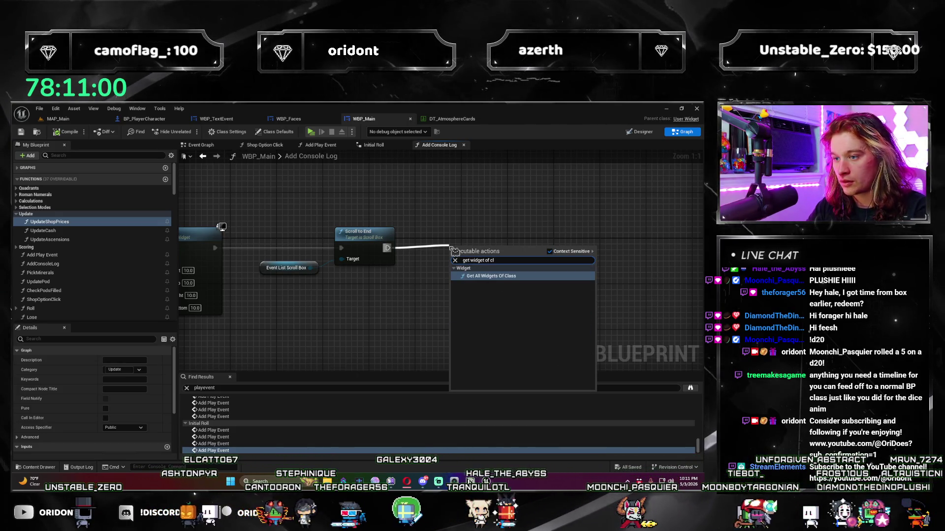
key(Return)
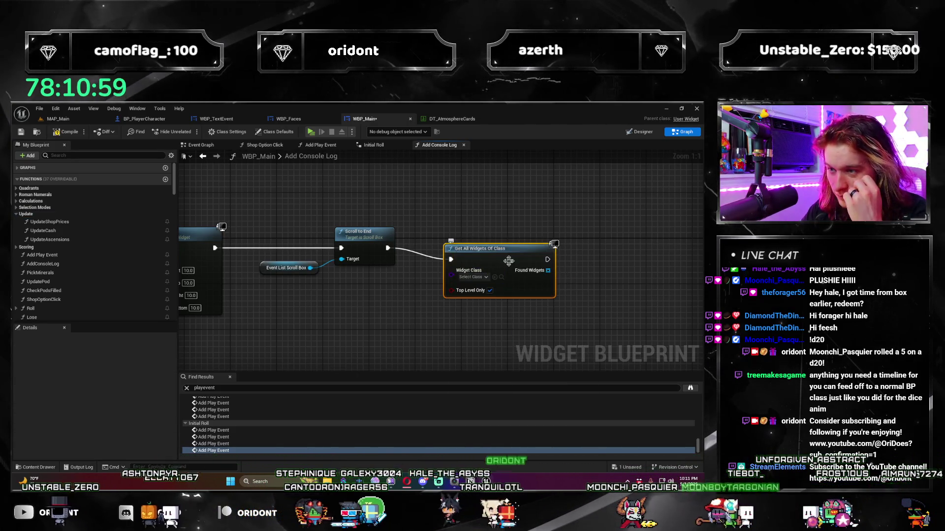
drag(509, 261, 514, 249)
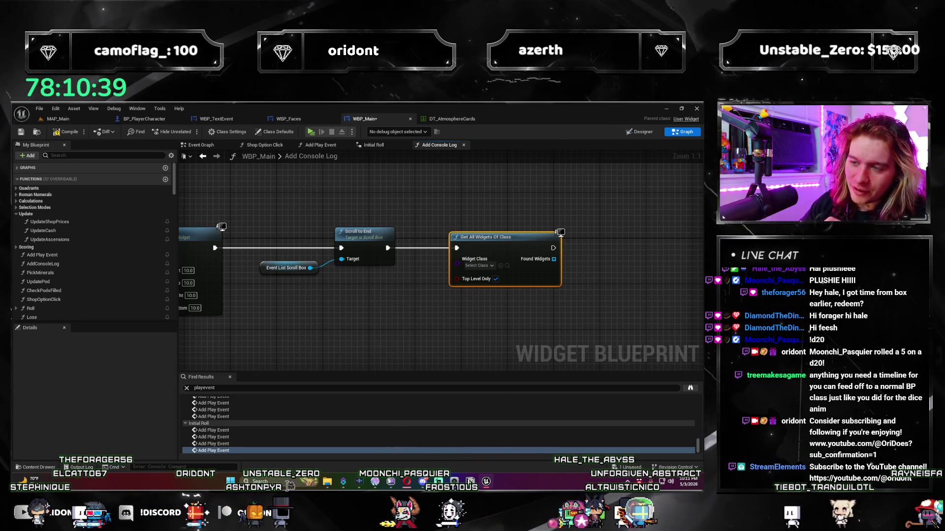
key(Delete)
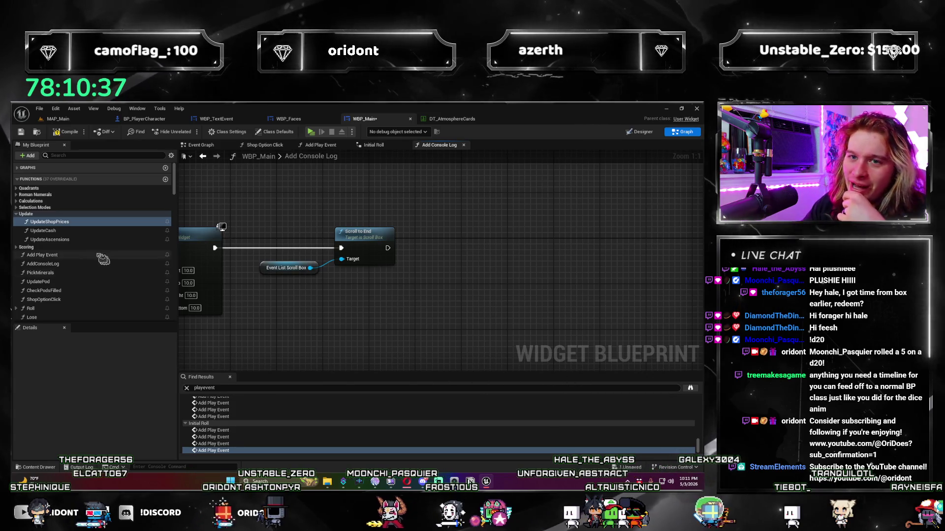
- Compile and save WBP_Main
click(54, 131)
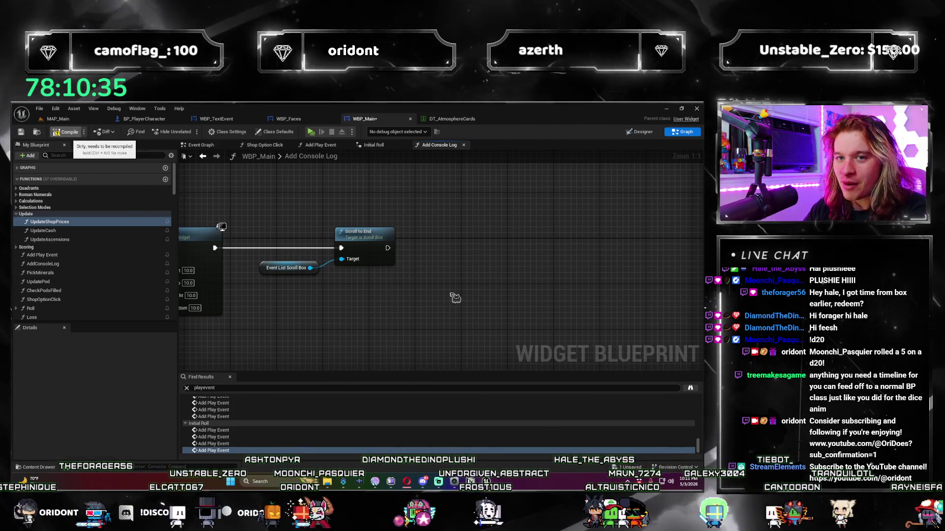
key(ctrl+s)
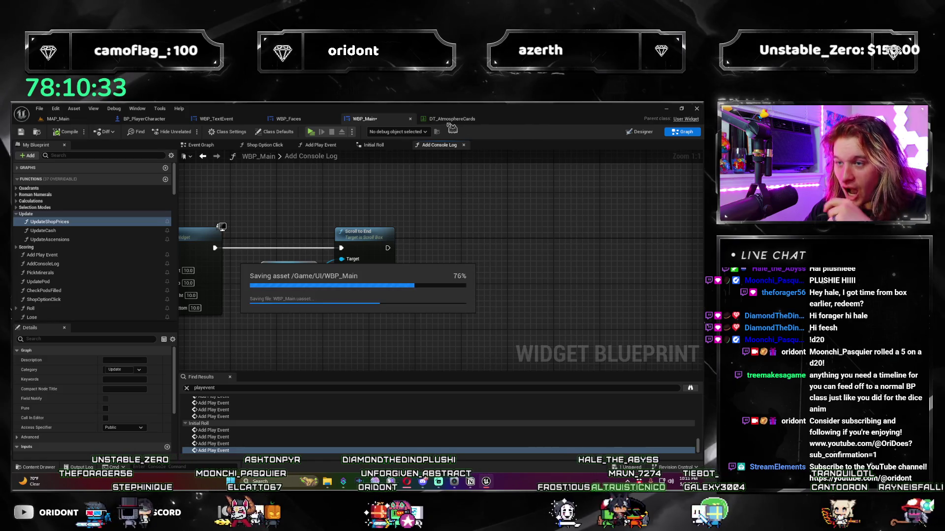
click(228, 120)
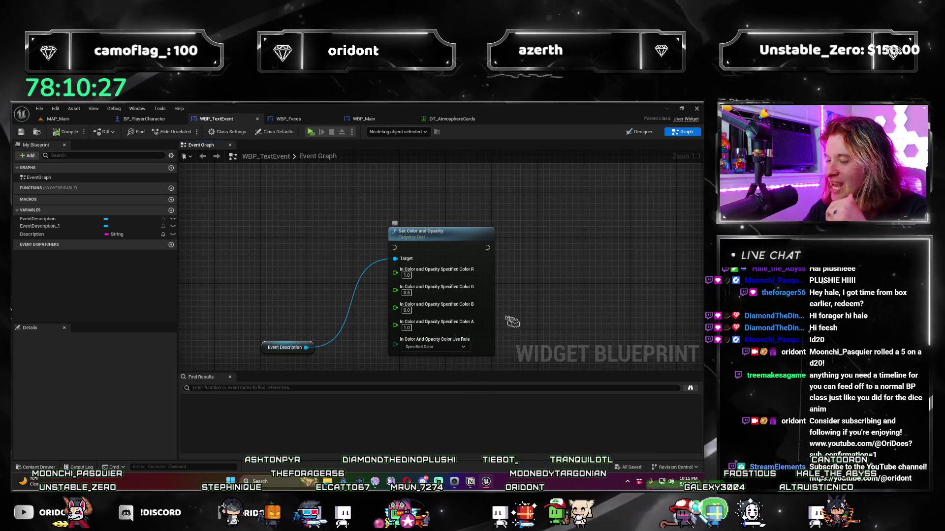
- Pan and zoom around WBP_TextEvent's event graph to inspect the Set Color and Opacity nodes
drag(333, 249, 367, 253)
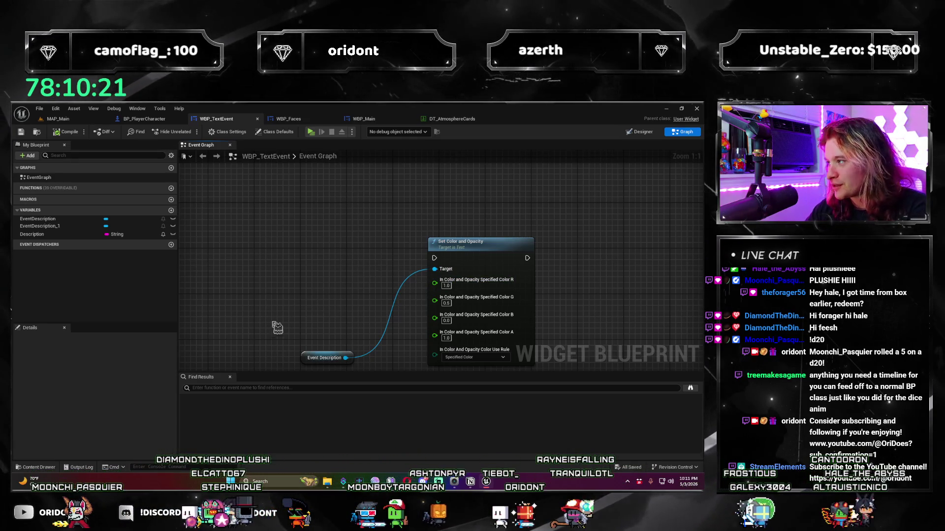
drag(308, 297, 466, 296)
scroll(466, 296, down, 1)
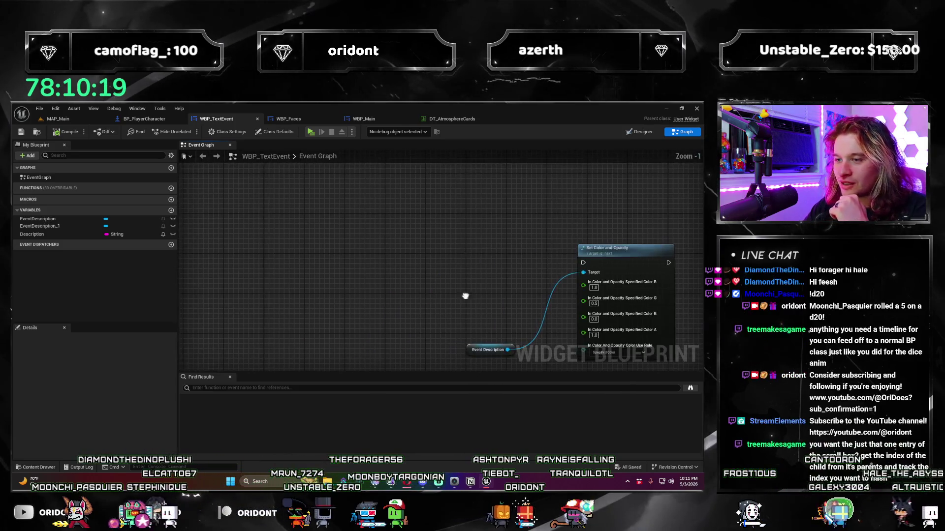
mouse_move(395, 274)
mouse_down()
mouse_move(338, 249)
mouse_move(287, 251)
mouse_up()
scroll(287, 251, up, 1)
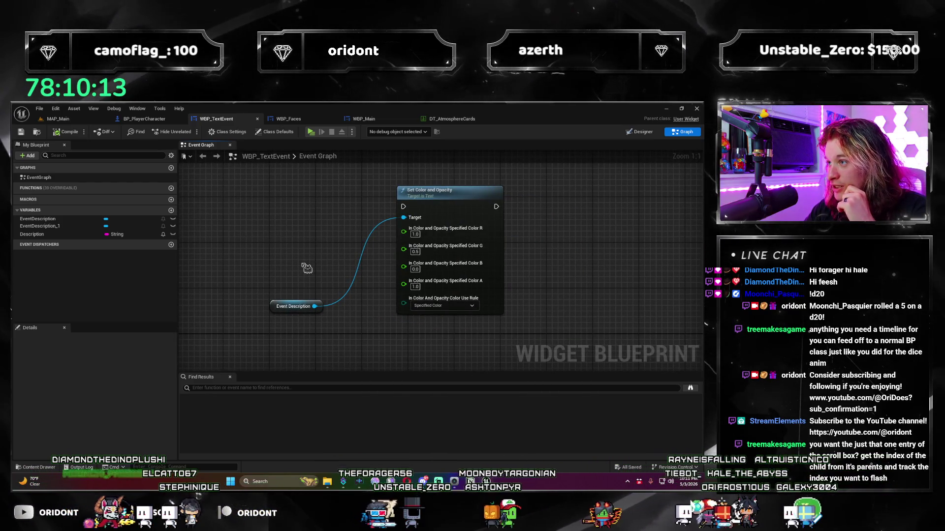
click(73, 121)
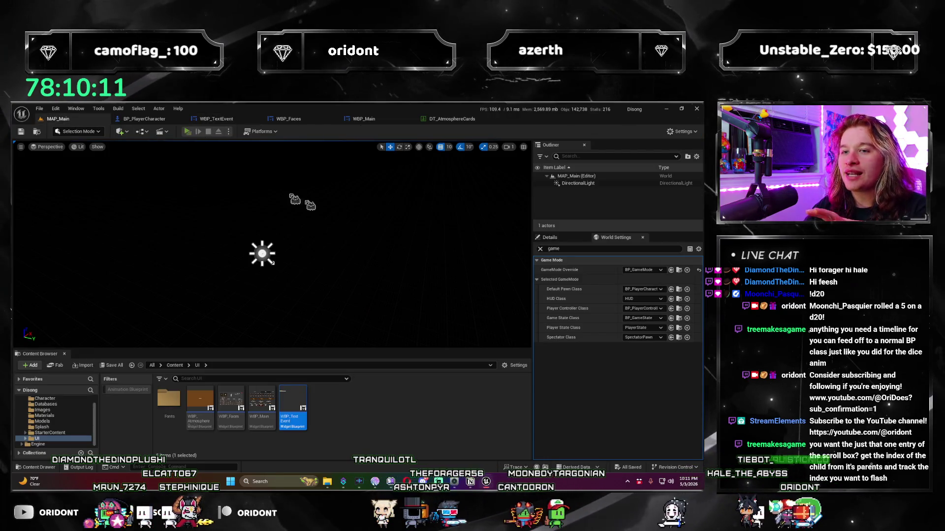
- Play the dice game, roll twice, advance to round 2, and stop the preview
key(alt+p)
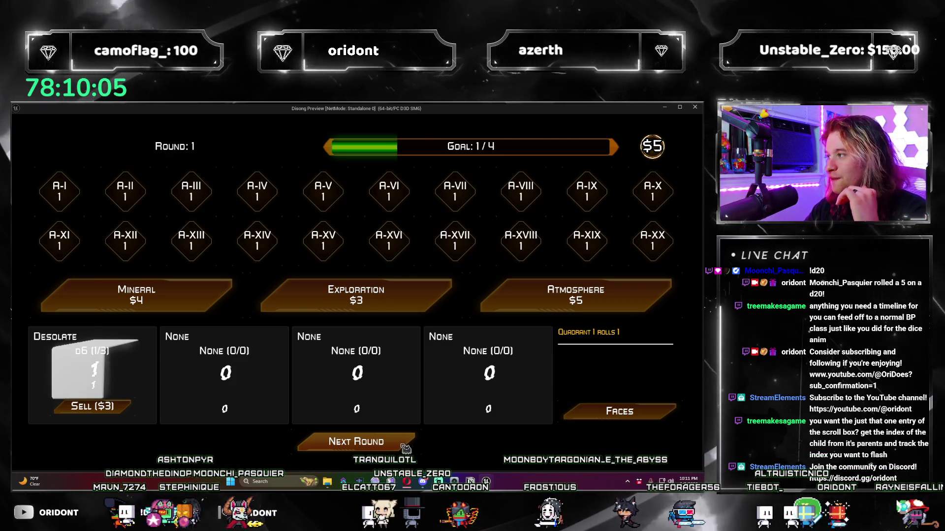
click(405, 449)
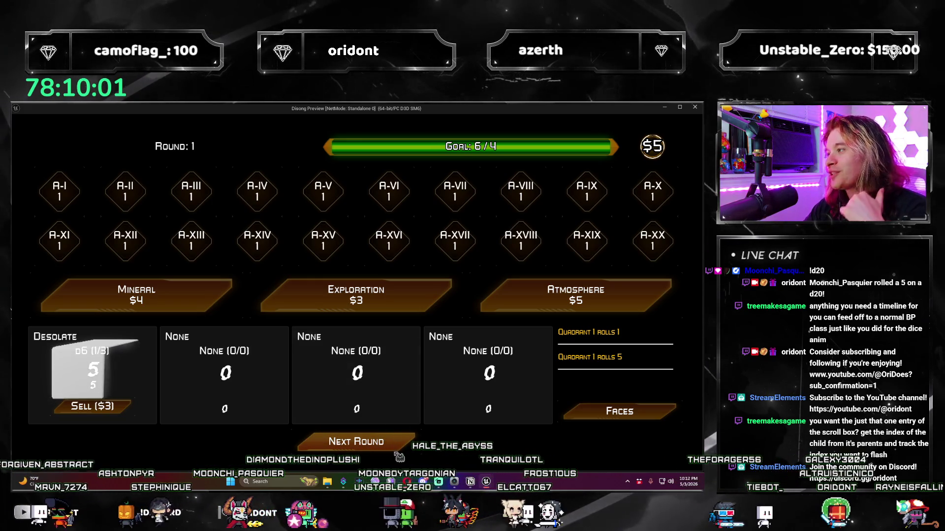
click(397, 453)
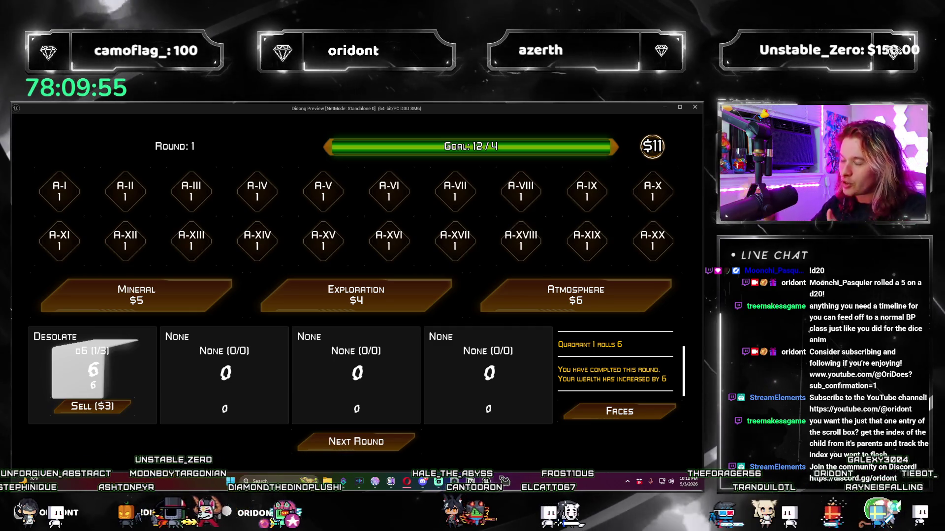
click(385, 447)
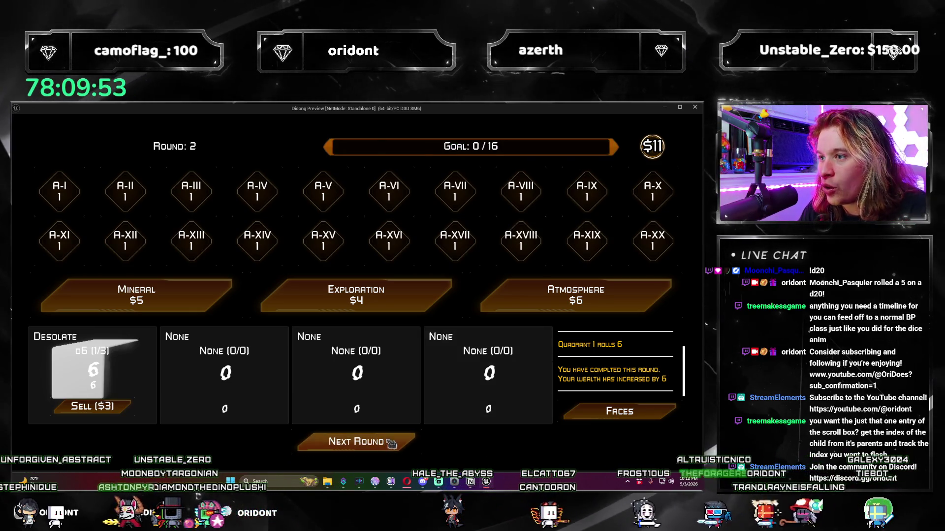
key(Escape)
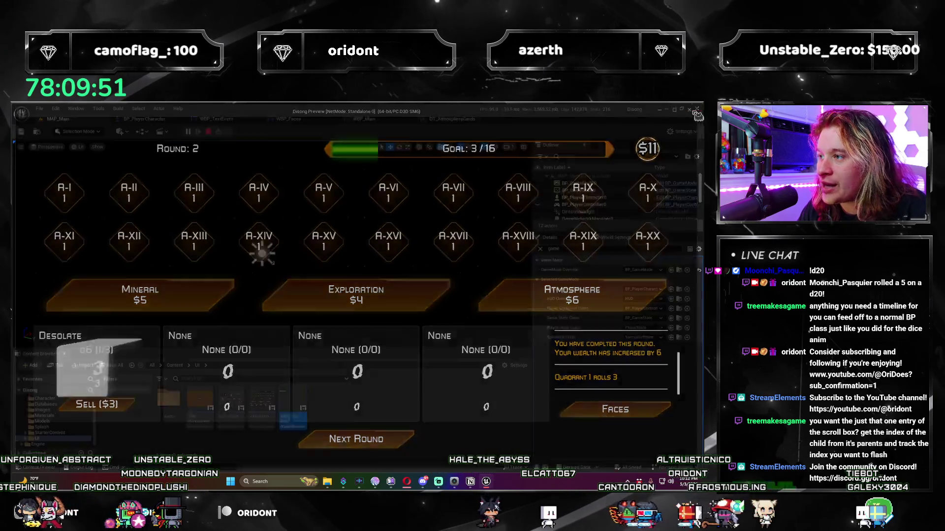
- Add an Event Tick node to WBP_TextEvent's event graph
click(354, 121)
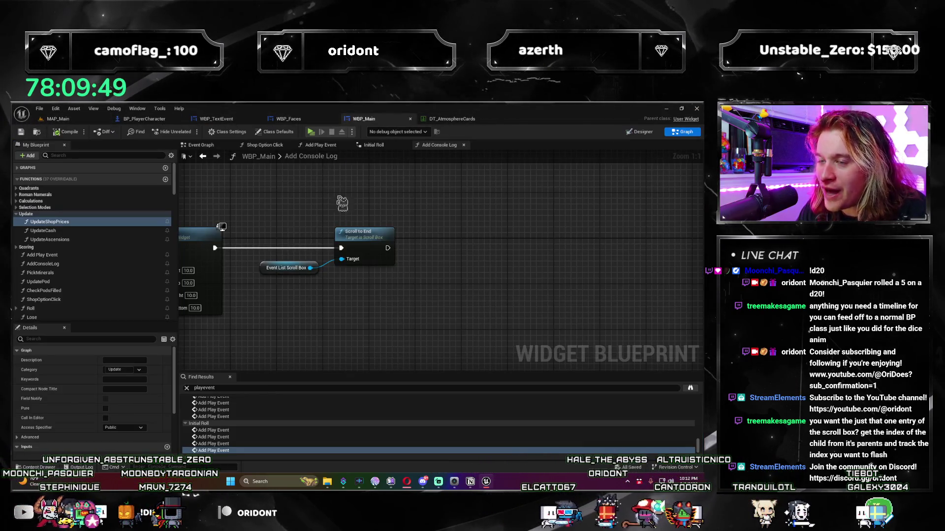
click(217, 118)
right_click(304, 239)
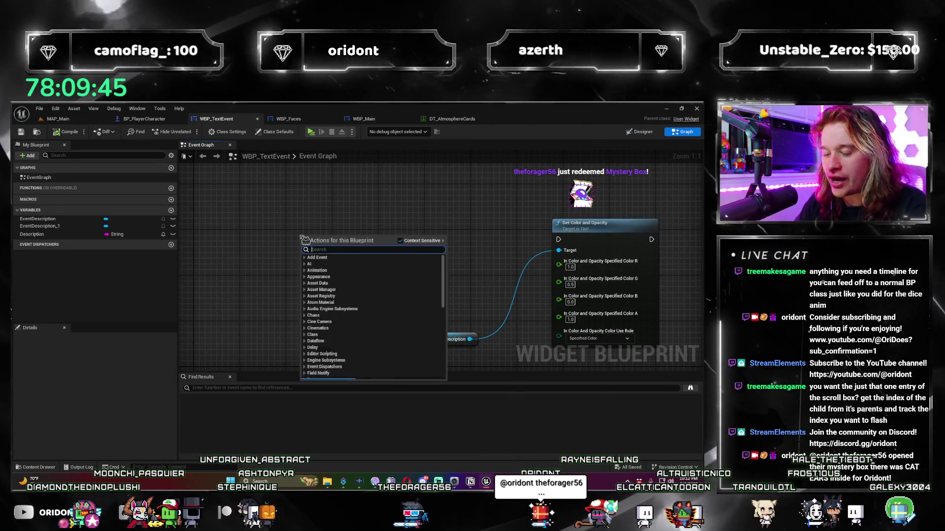
text(event t)
key(Return)
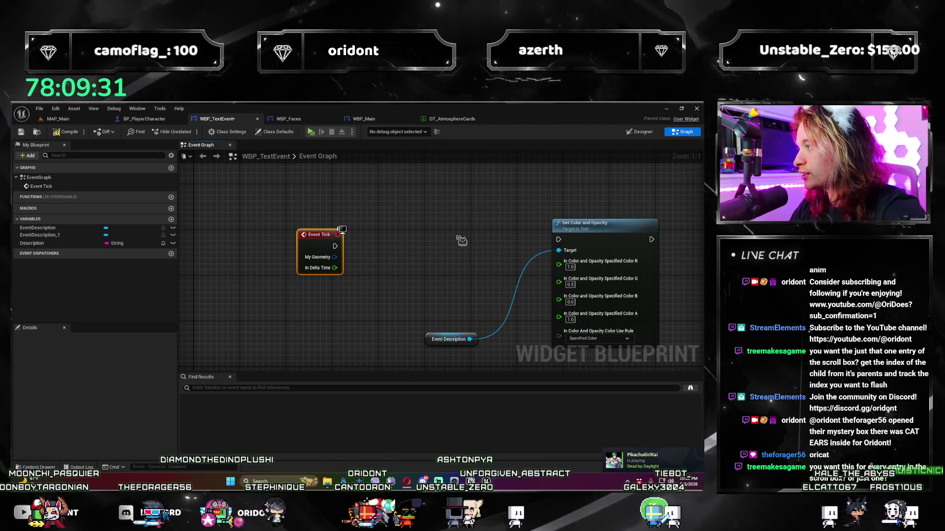
- Wire a Branch node after Event Tick and arrange the two nodes together
drag(474, 248, 327, 186)
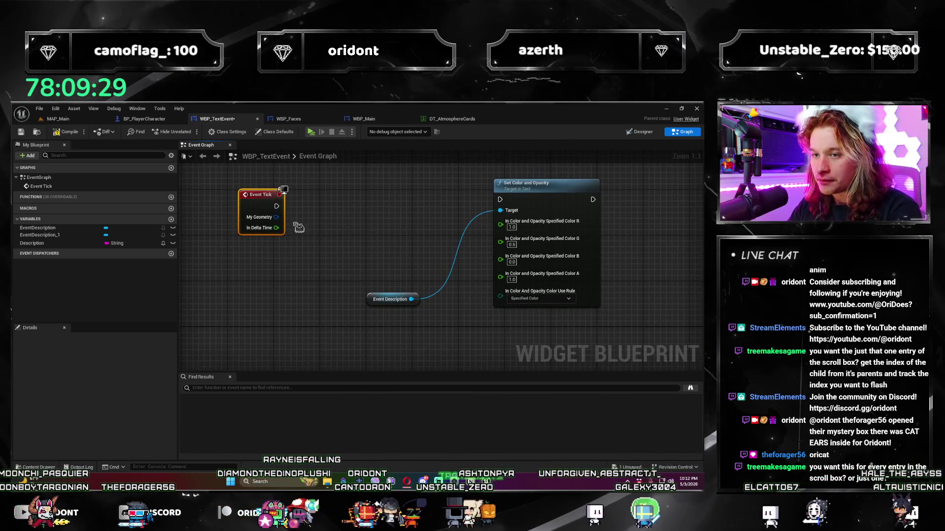
drag(262, 246, 372, 249)
text(branch)
key(Return)
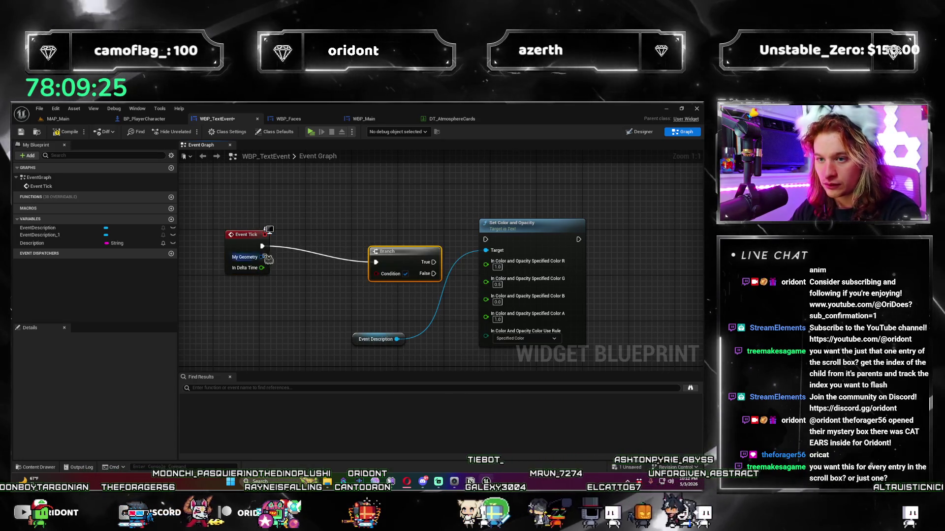
drag(246, 235, 246, 224)
drag(399, 250, 333, 225)
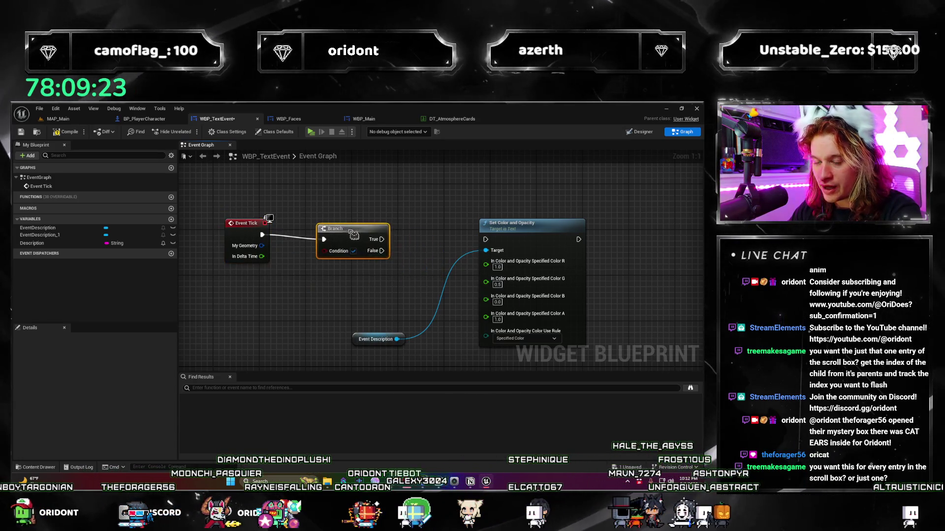
click(171, 254)
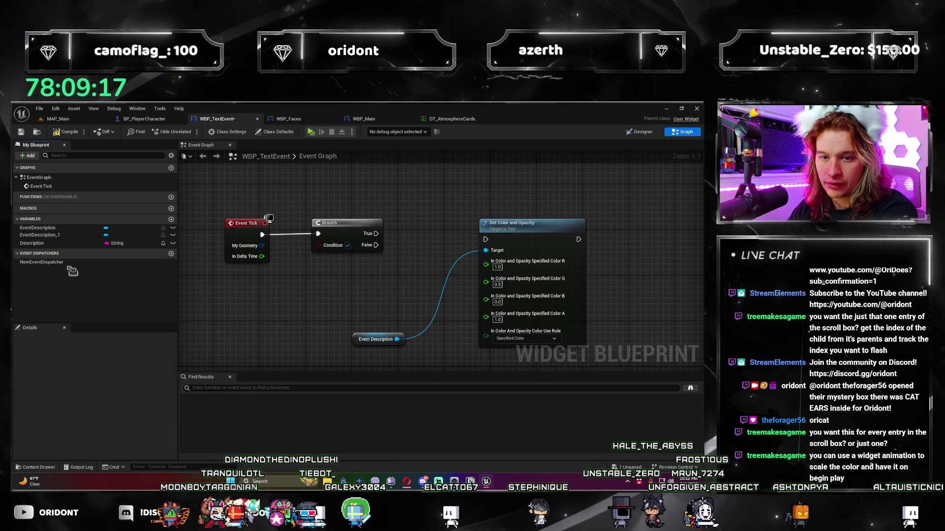
- Delete the stray event dispatcher and create a Boolean variable named CooledOff
right_click(92, 262)
click(98, 275)
click(171, 219)
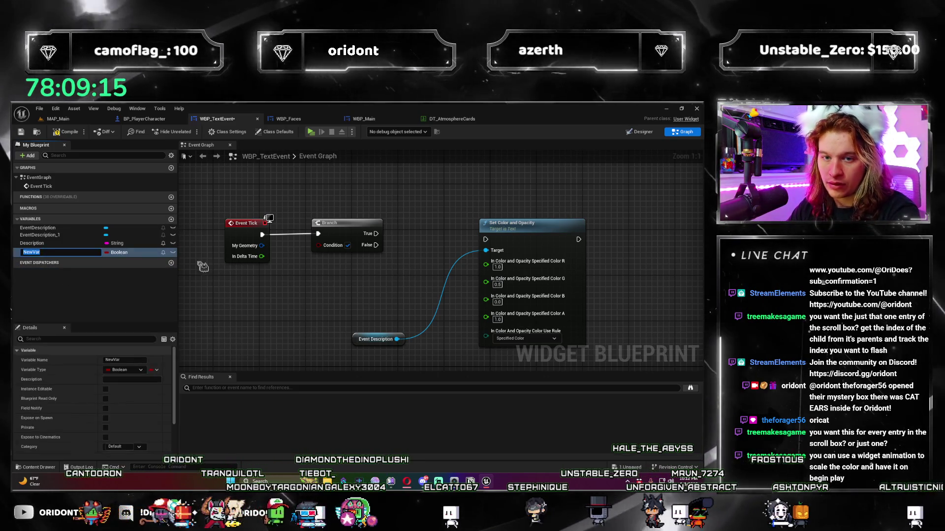
text(CooledOff)
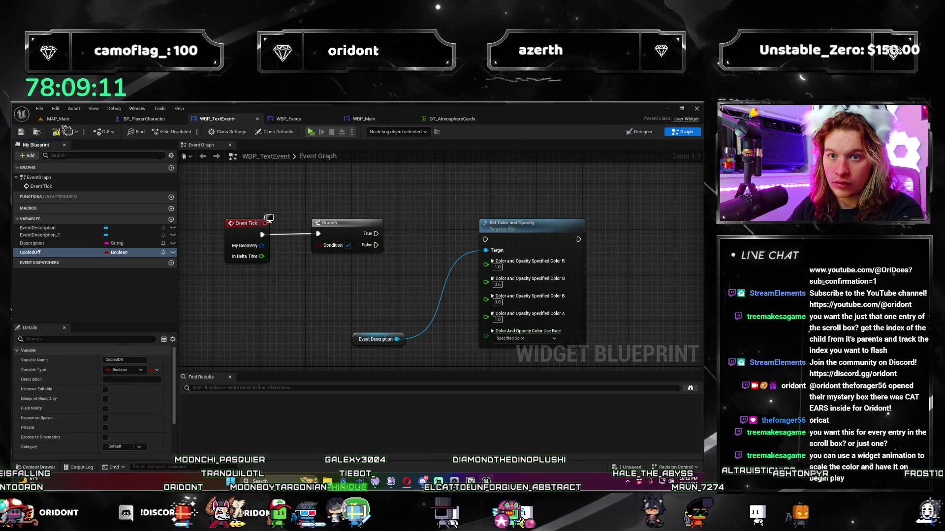
- Feed CooledOff into the Branch condition and run Set Color and Opacity from False
scroll(92, 437, down, 3)
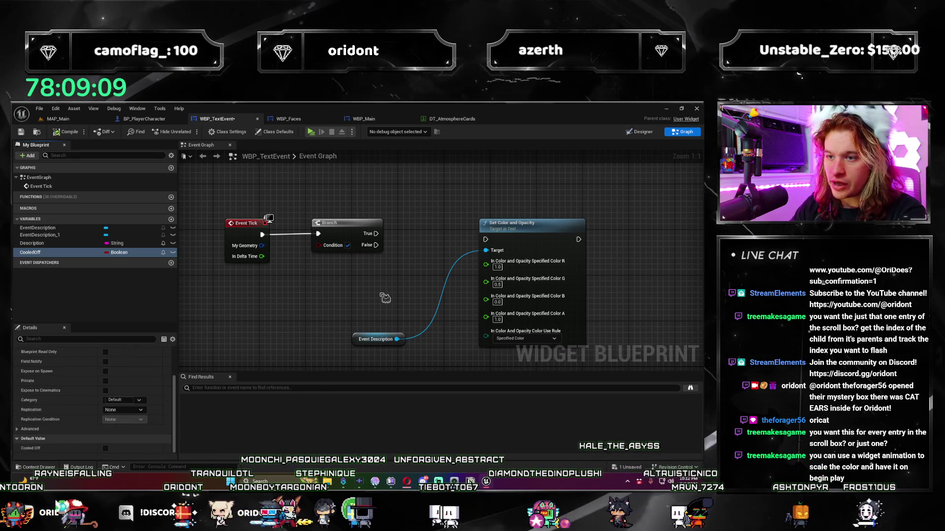
drag(346, 215, 382, 215)
drag(29, 253, 374, 246)
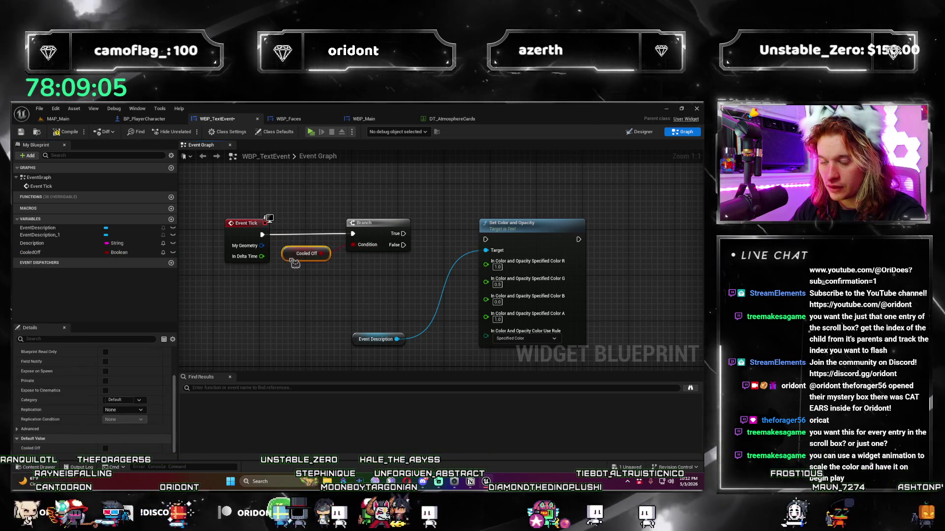
drag(362, 288, 234, 303)
mouse_move(389, 249)
mouse_down()
mouse_move(393, 260)
mouse_move(368, 269)
mouse_up()
mouse_move(408, 268)
mouse_down()
mouse_move(446, 261)
mouse_move(357, 295)
mouse_move(389, 318)
mouse_up()
- Add Event Description's Color And Opacity getter and split it into R, G, B, A
text(get color)
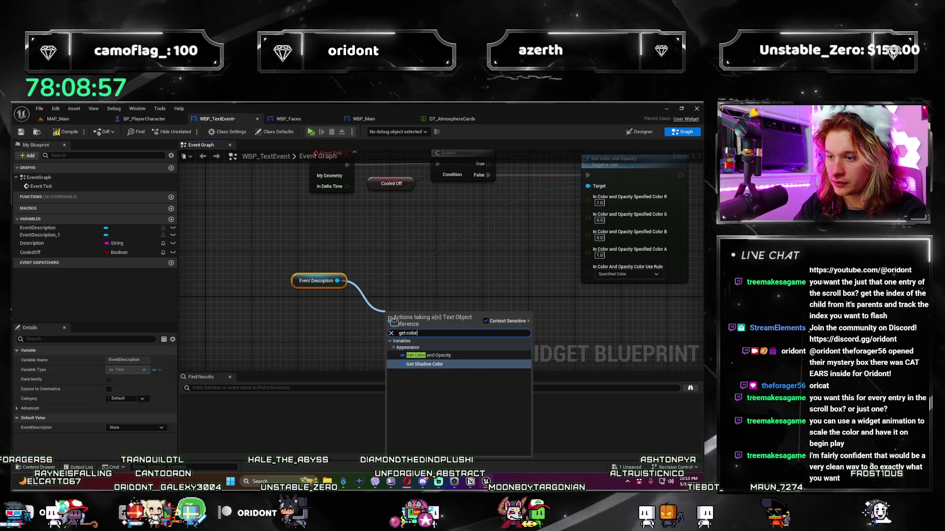
click(427, 356)
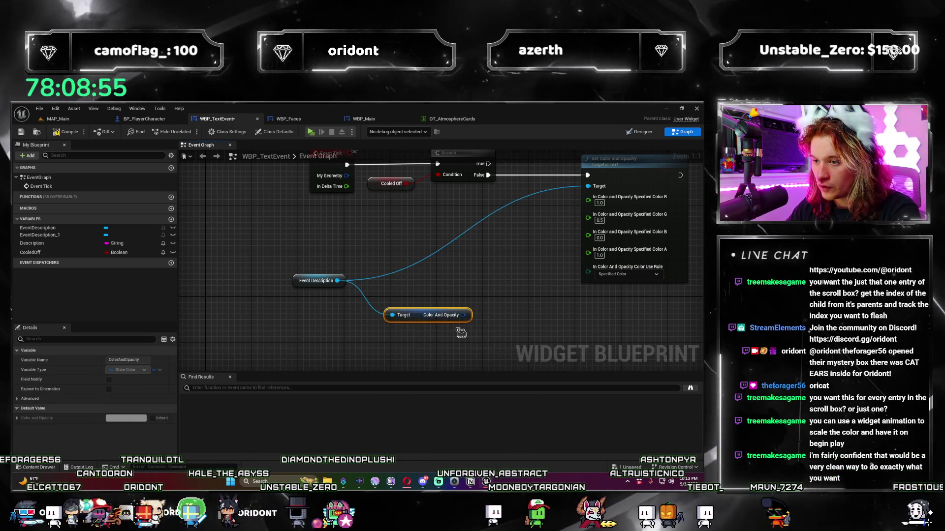
right_click(463, 316)
click(481, 331)
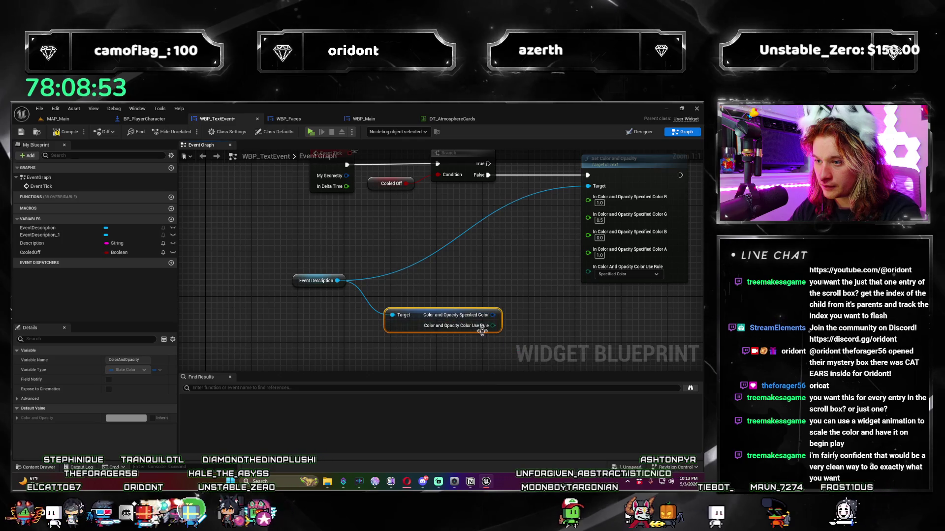
click(541, 347)
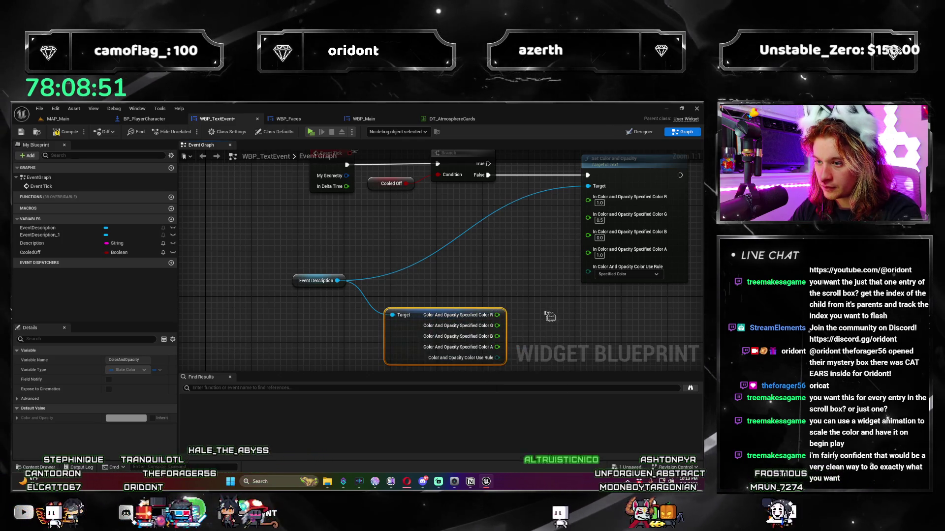
- Add Subtract nodes on the red and green colour values
drag(370, 299, 230, 357)
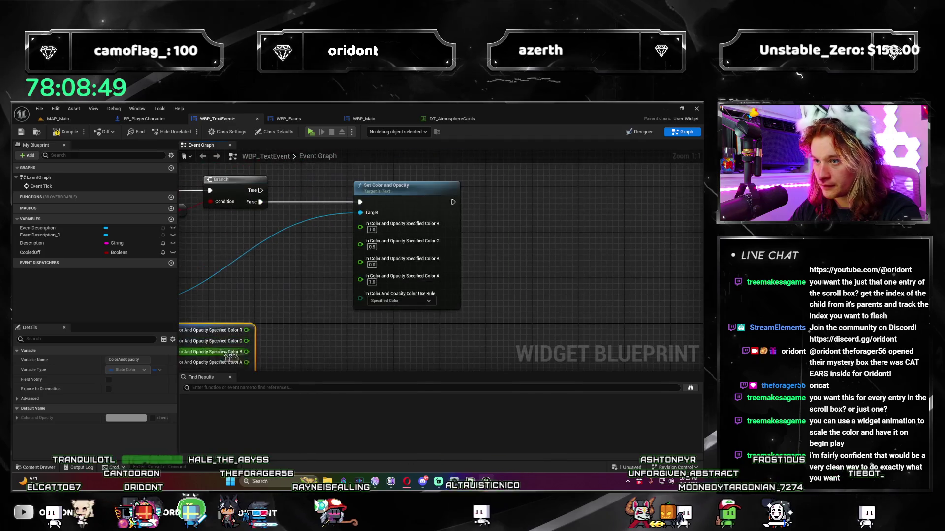
drag(417, 197, 495, 197)
mouse_move(247, 330)
mouse_down()
mouse_move(280, 276)
mouse_move(329, 241)
mouse_up()
text(-)
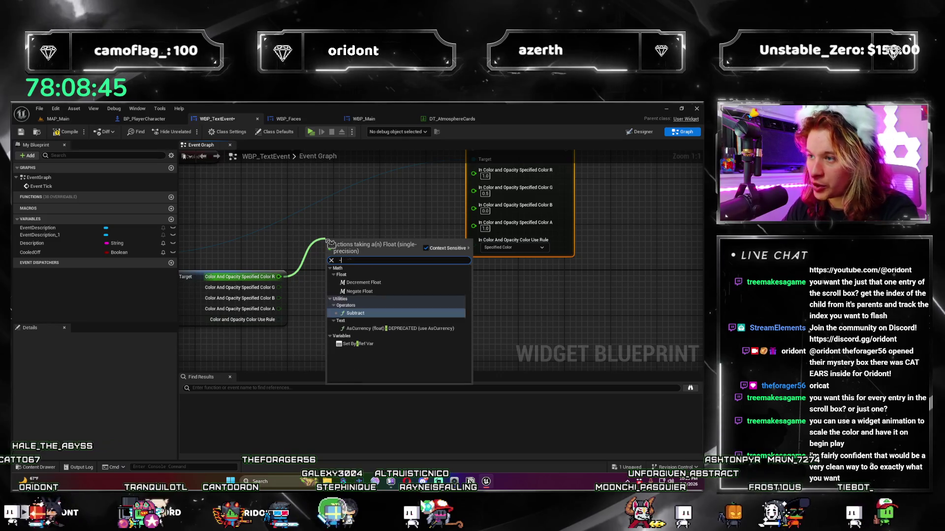
key(Return)
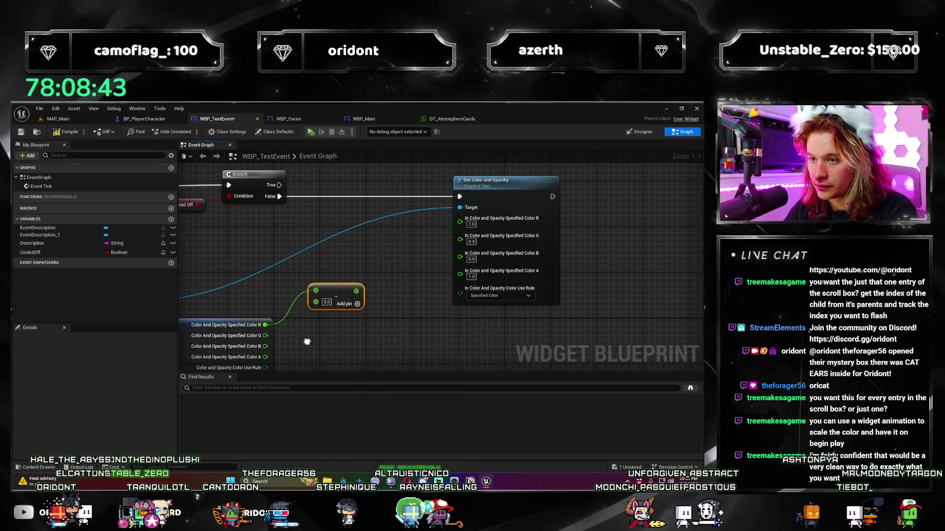
drag(342, 283, 342, 283)
text(-)
key(Return)
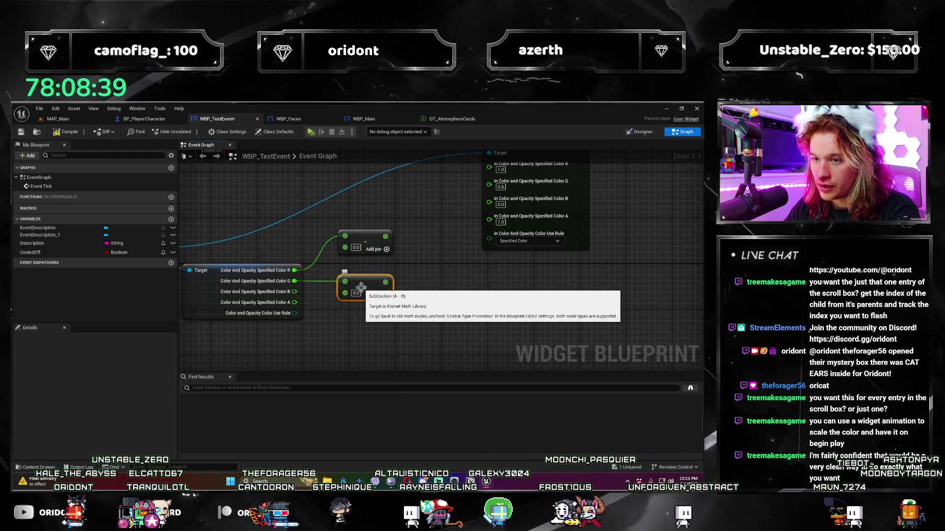
click(171, 220)
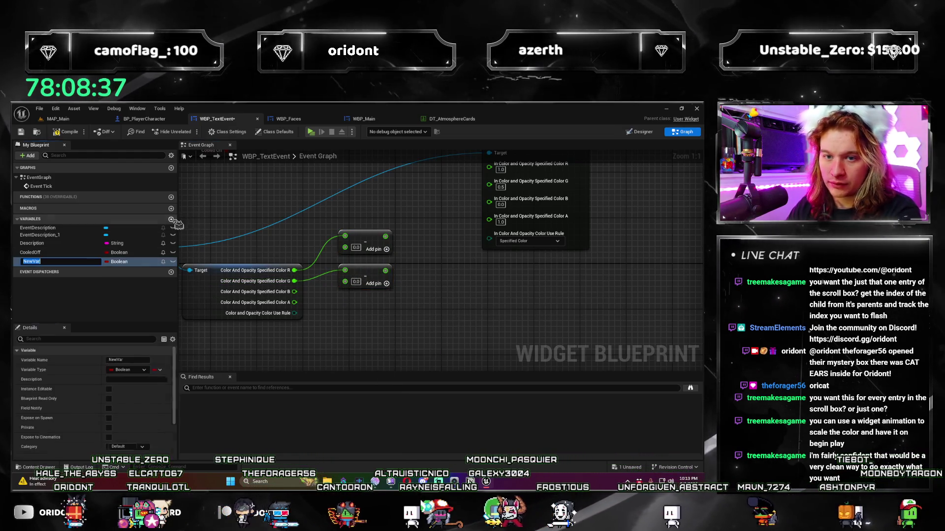
- Create a Float variable named ColorCoolingRate
text(Cool)
key(BackSpace)
key(BackSpace)
key(BackSpace)
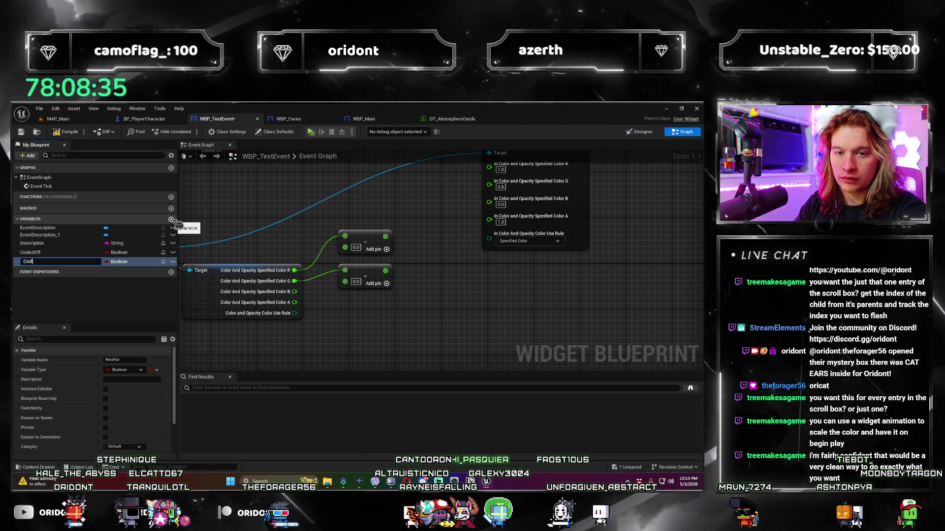
text(ColorCoolingRate)
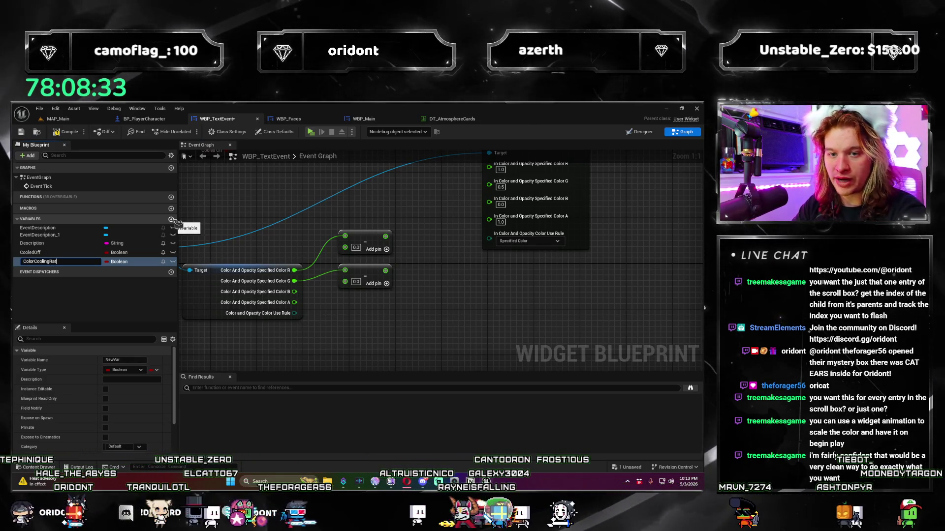
key(Return)
click(129, 261)
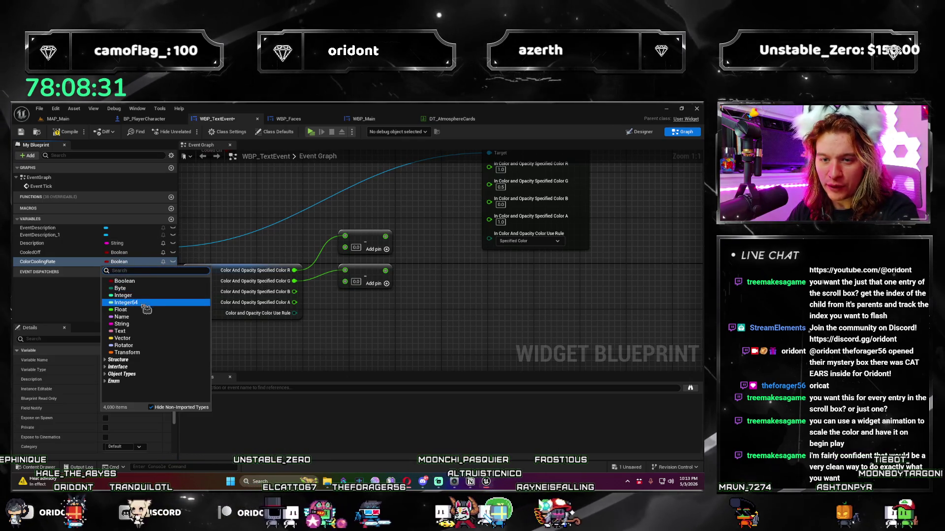
click(121, 303)
- Multiply a ColorCoolingRate getter by 2 and feed it into the subtractions
mouse_move(343, 354)
mouse_down()
mouse_move(384, 322)
mouse_move(356, 317)
mouse_up()
drag(373, 259, 407, 252)
mouse_move(85, 270)
mouse_down()
mouse_move(231, 234)
mouse_move(395, 265)
mouse_up()
click(246, 237)
text(*)
key(Return)
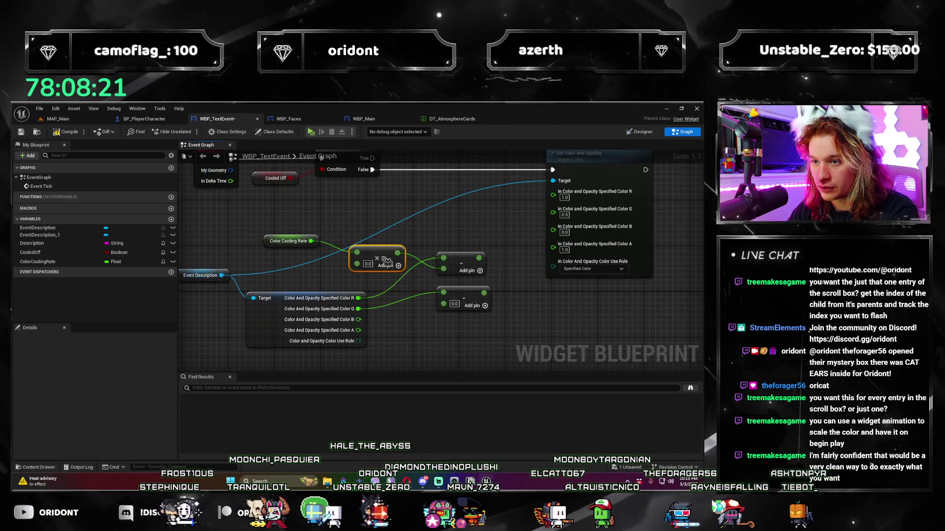
drag(453, 308, 453, 308)
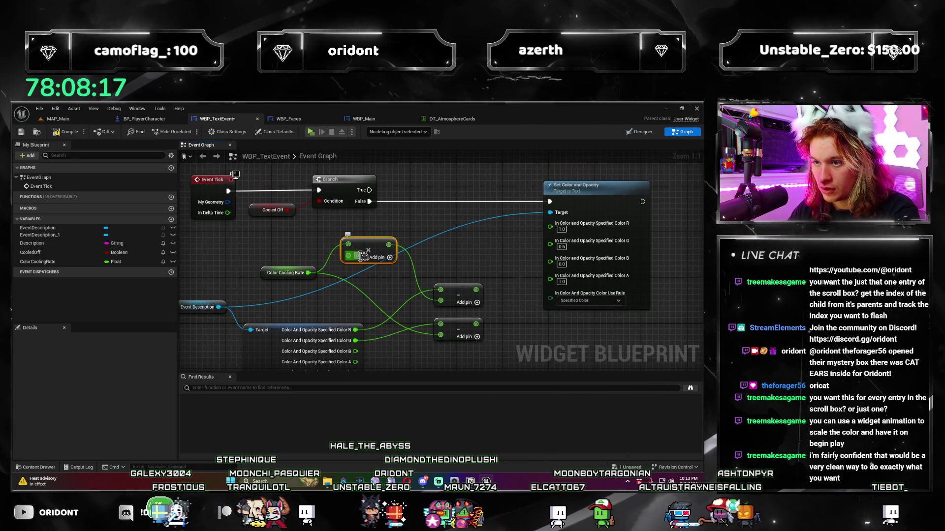
text(2.)
- Connect the lower Subtract output to the text's green colour input
mouse_move(481, 293)
mouse_down()
mouse_move(428, 285)
mouse_move(487, 207)
mouse_move(498, 215)
mouse_up()
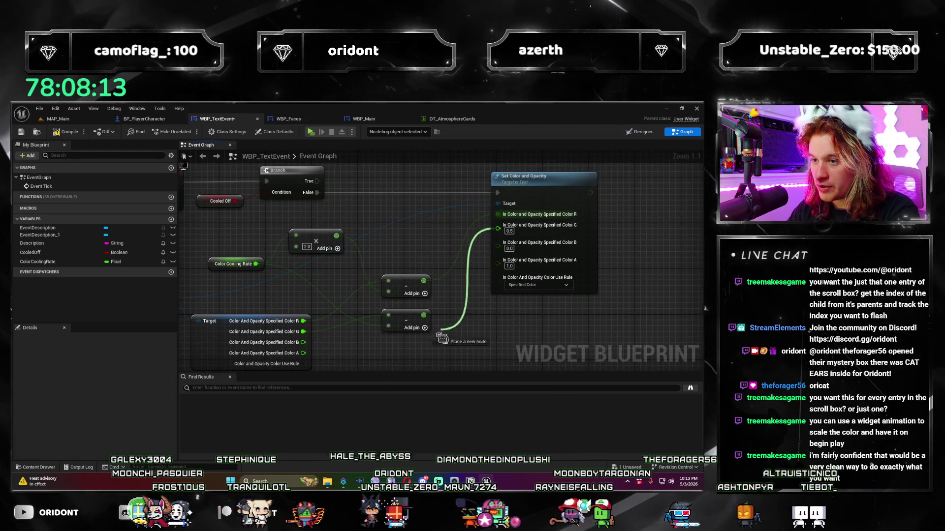
mouse_move(427, 319)
mouse_down()
mouse_move(415, 323)
mouse_move(476, 323)
mouse_move(288, 328)
mouse_up()
scroll(477, 322, down, 1)
mouse_move(374, 332)
mouse_down()
mouse_move(480, 333)
mouse_move(475, 339)
mouse_move(414, 345)
mouse_move(519, 317)
mouse_move(419, 270)
mouse_up()
drag(394, 302, 356, 301)
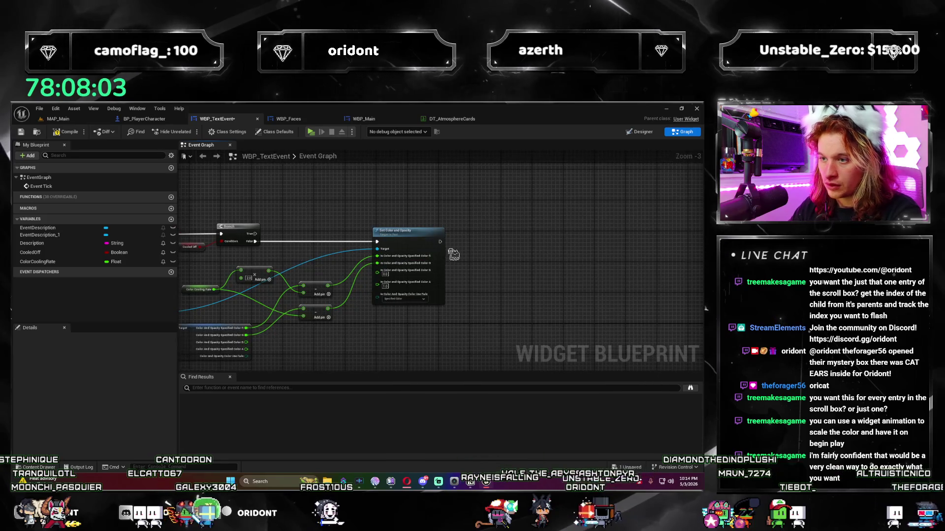
- Add a second Branch after Set Color and Opacity executes
drag(482, 247, 363, 331)
scroll(363, 331, up, 2)
mouse_move(484, 300)
mouse_down()
mouse_move(431, 300)
mouse_move(556, 324)
mouse_move(348, 237)
mouse_up()
scroll(430, 300, down, 2)
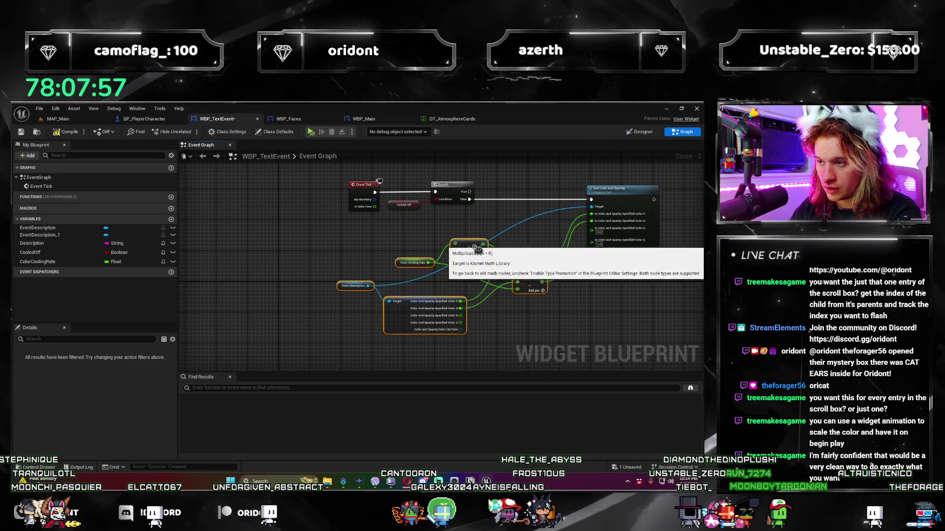
drag(472, 213, 309, 230)
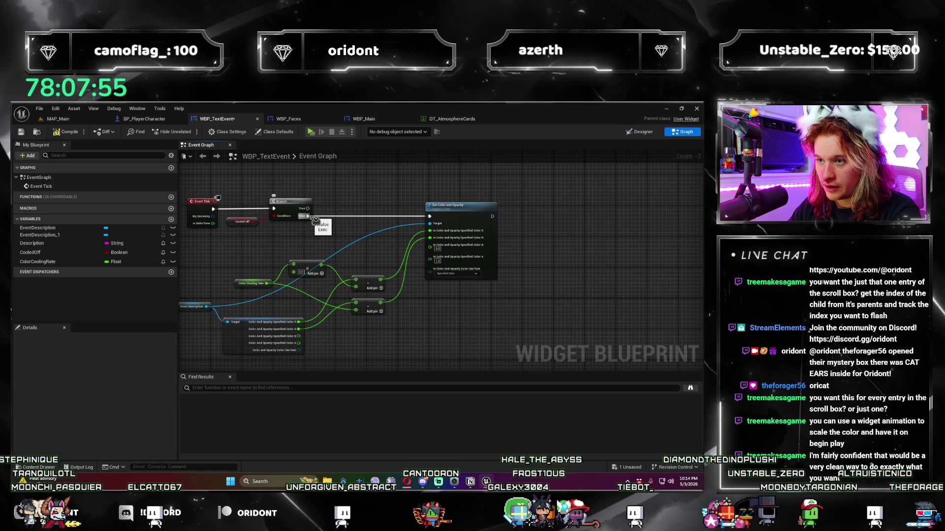
drag(492, 216, 553, 220)
text(branch)
key(Return)
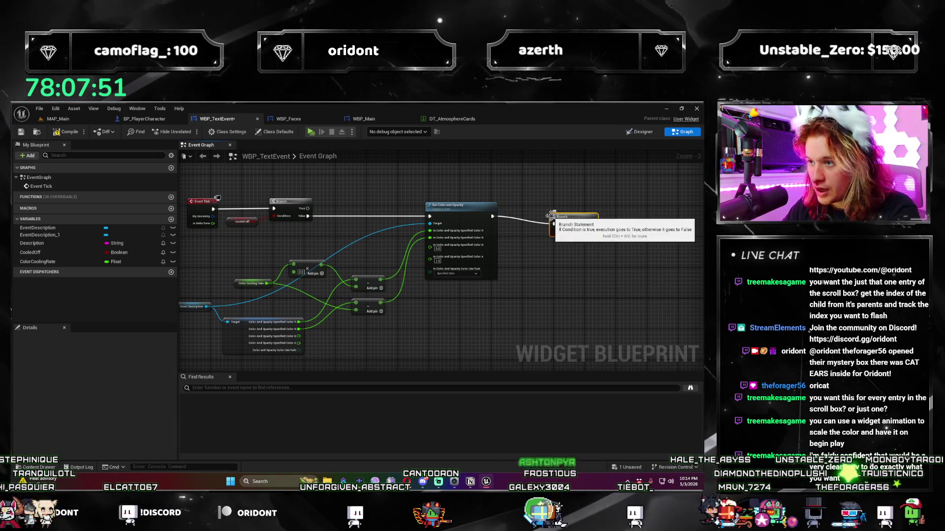
- Use a <= comparison on red as the Branch condition and set CooledOff when true
scroll(377, 332, up, 1)
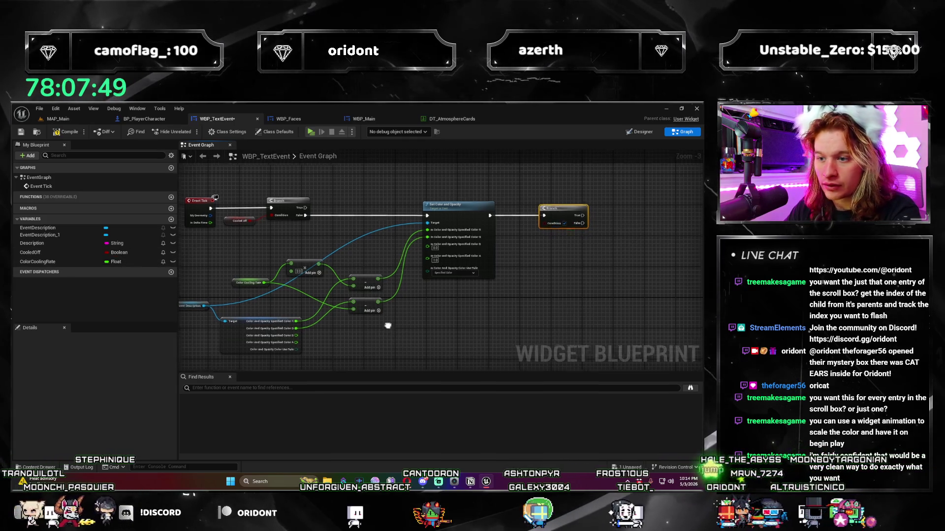
scroll(377, 332, down, 1)
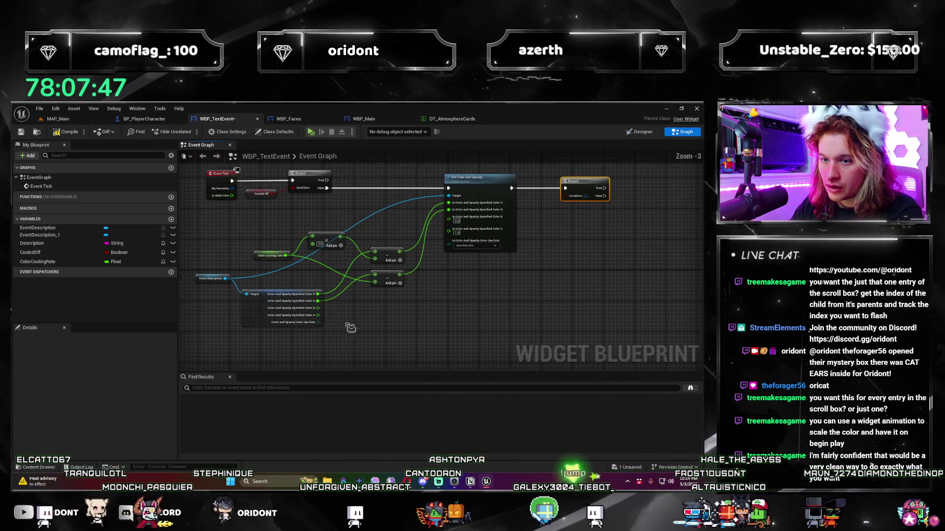
drag(278, 317, 587, 263)
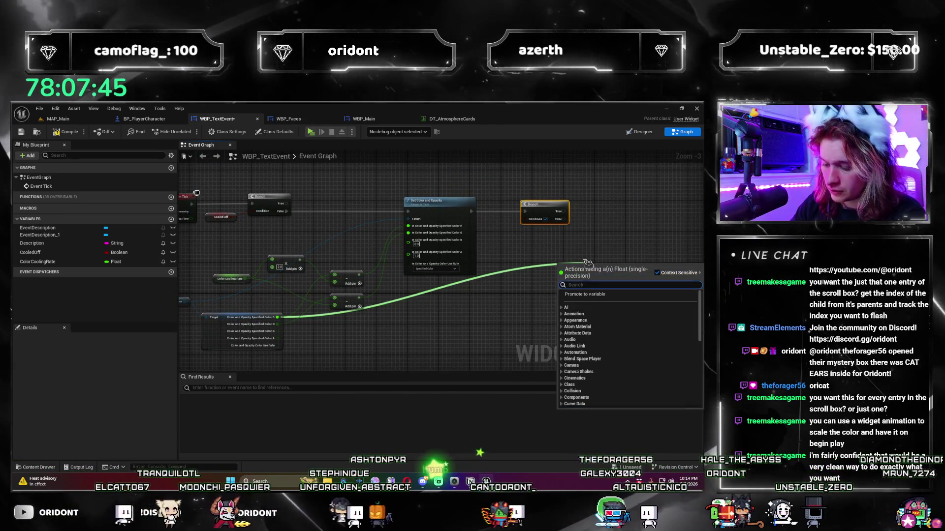
text(<=)
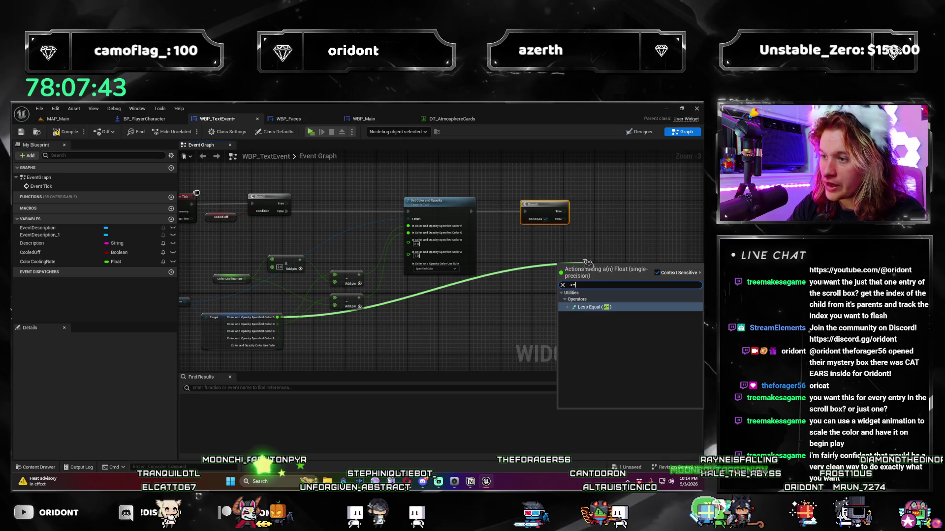
key(Down)
key(Return)
drag(630, 260, 534, 240)
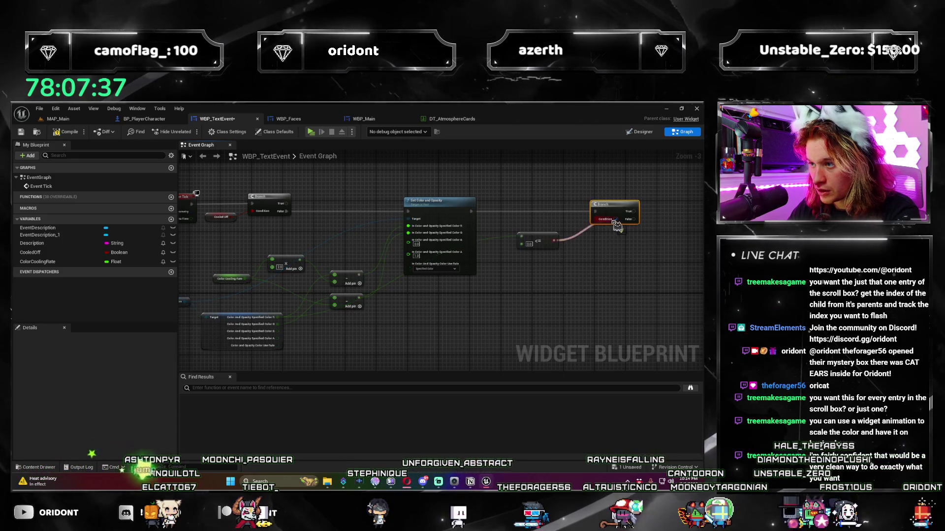
drag(555, 241, 589, 219)
mouse_move(30, 252)
mouse_down()
mouse_move(644, 231)
mouse_move(655, 214)
mouse_up()
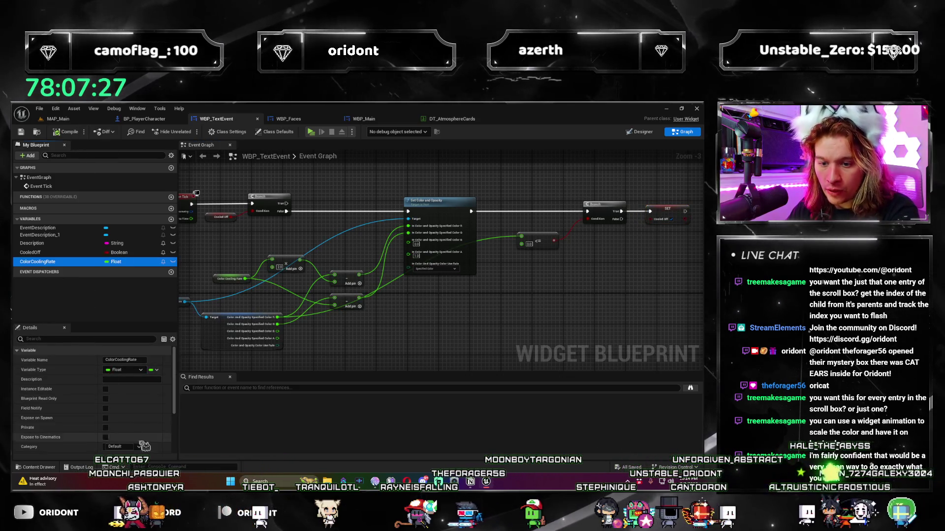
- Set ColorCoolingRate's default value to 0.01
scroll(128, 445, down, 3)
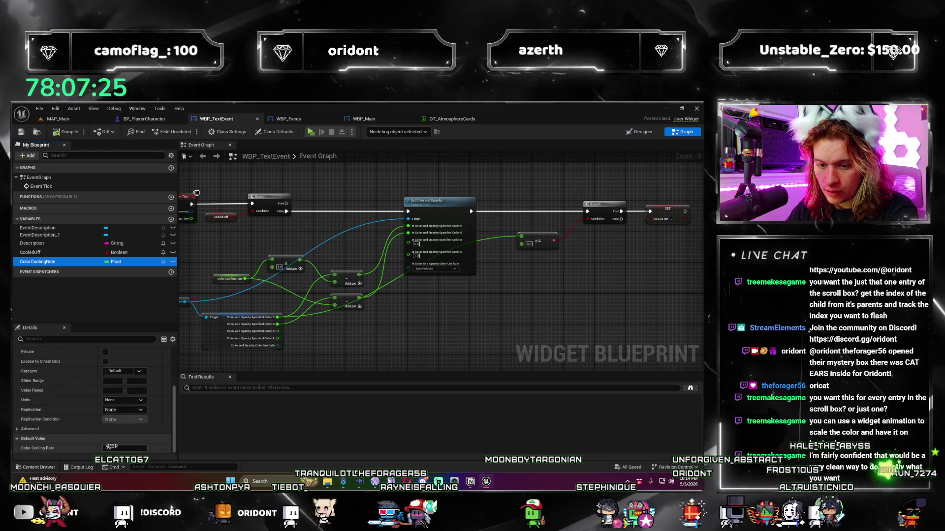
click(110, 447)
text(0.01)
key(Return)
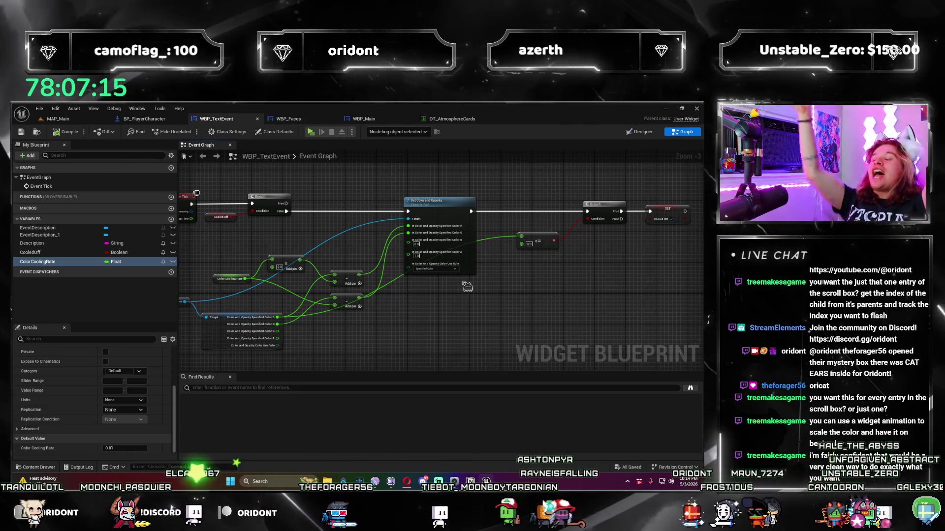
- Select most of the colour-cooling graph's nodes and delete them
scroll(456, 300, down, 2)
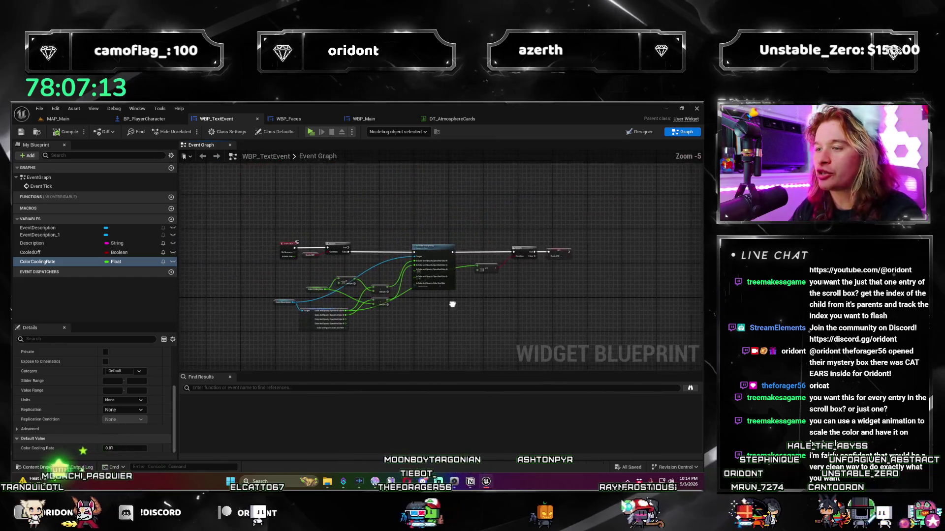
drag(309, 223, 310, 223)
key(Delete)
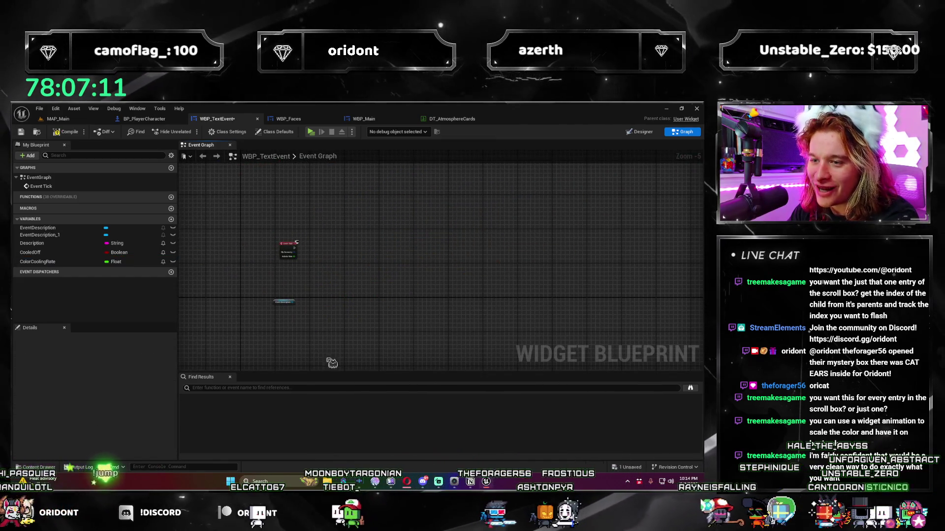
- Delete the leftover Event Tick node and the CooledOff and ColorCoolingRate variables
scroll(293, 295, up, 2)
drag(354, 196, 449, 359)
key(Delete)
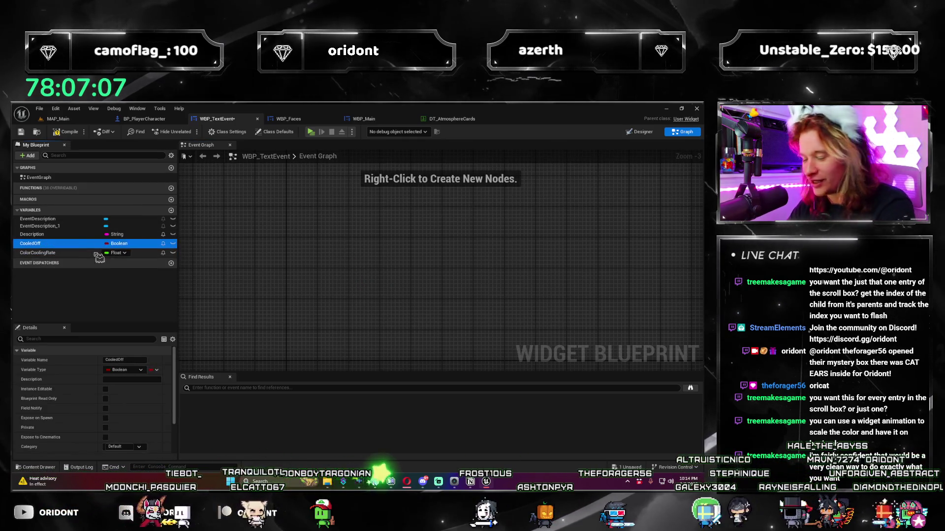
key(Delete)
click(54, 244)
key(Delete)
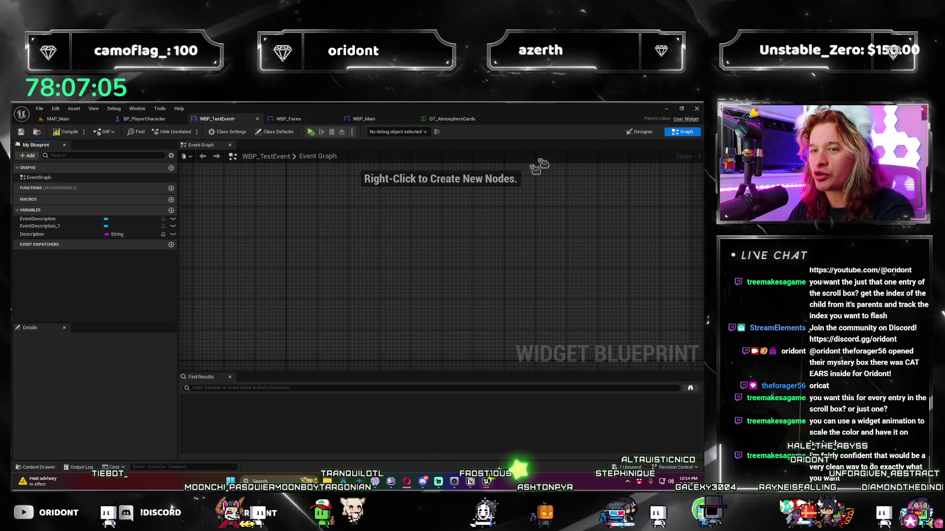
- Switch WBP_TextEvent to the Designer and open the Animations drawer
click(640, 131)
scroll(200, 232, up, 3)
click(79, 468)
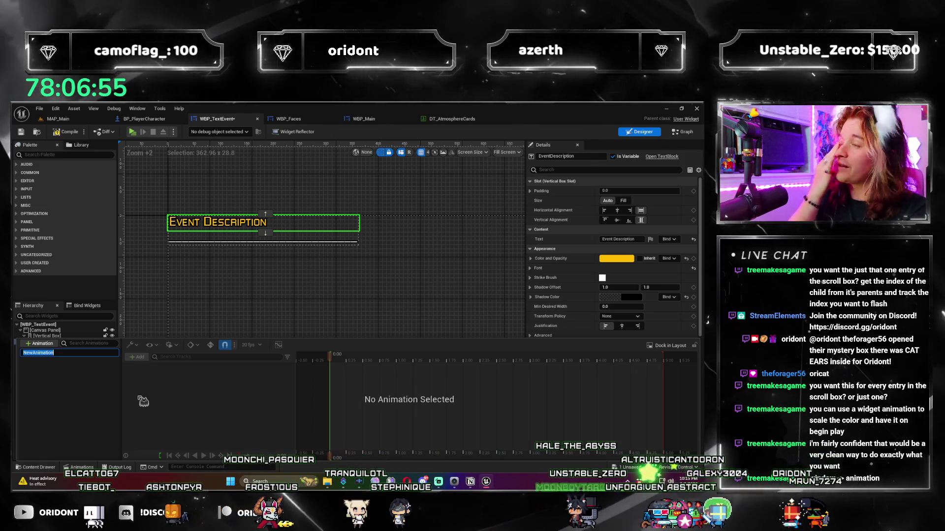
- Rename NewAnimation to ColorCooling, reopen the drawer, and look over the track options for Event Description
text(ColorCooling)
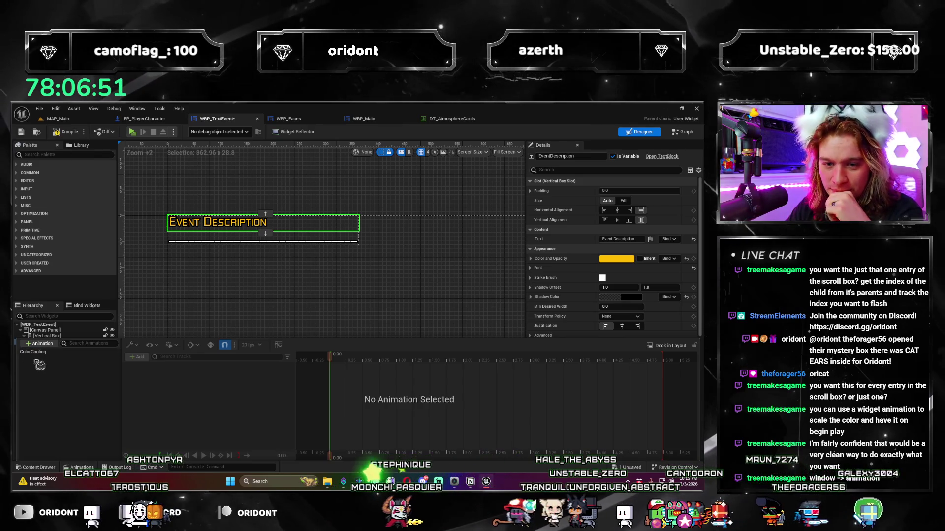
click(236, 224)
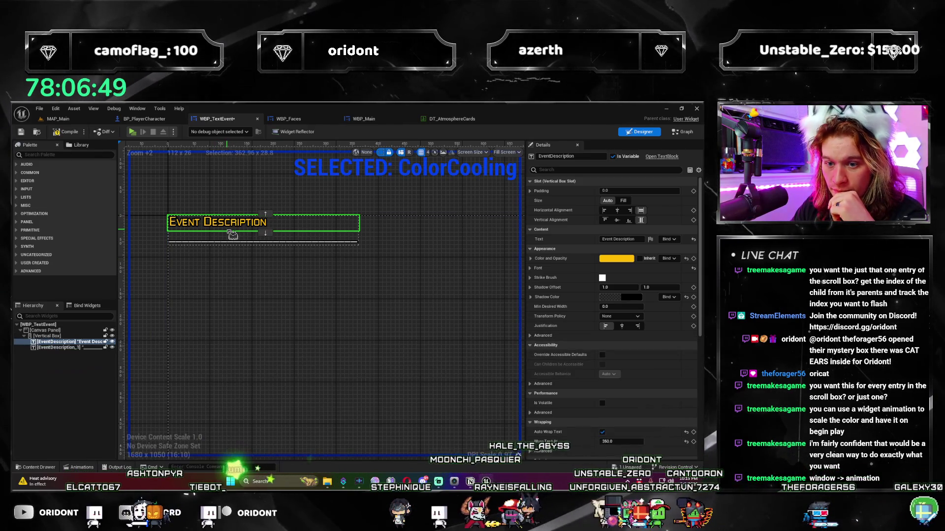
click(79, 467)
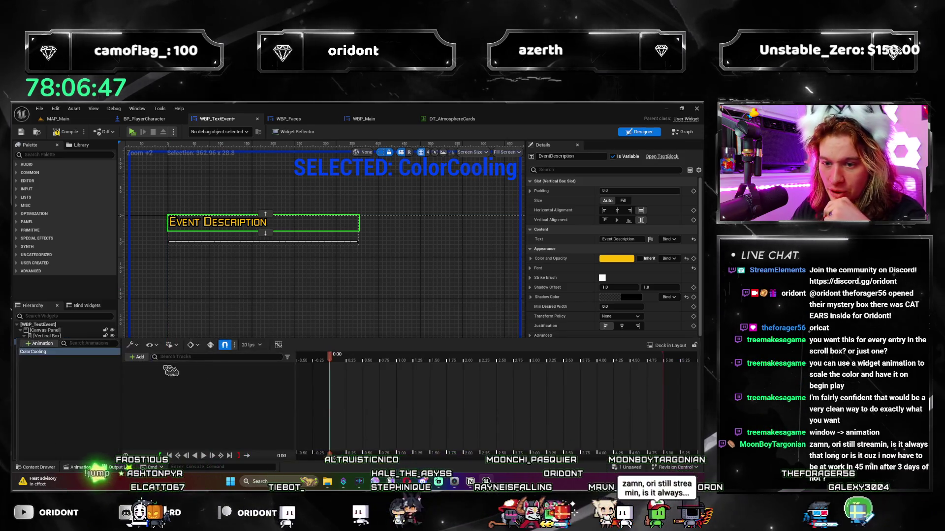
click(138, 357)
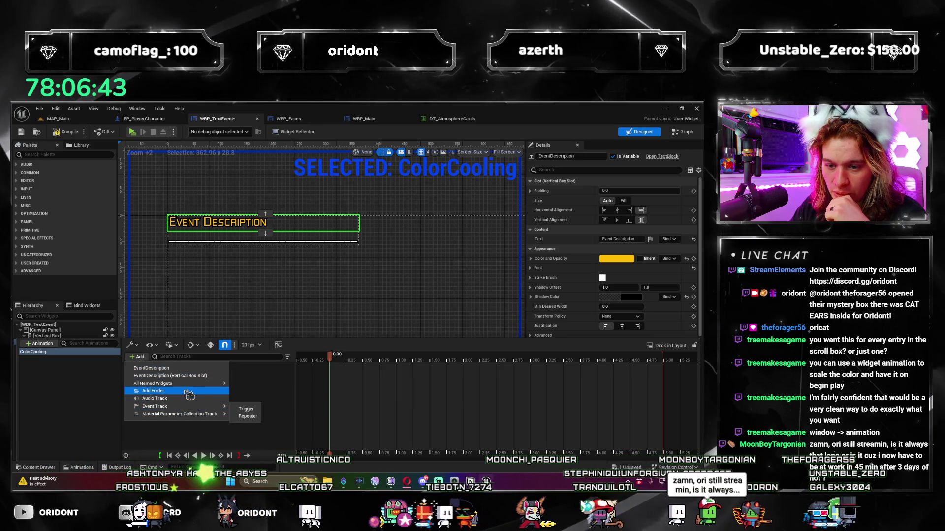
click(237, 227)
right_click(237, 227)
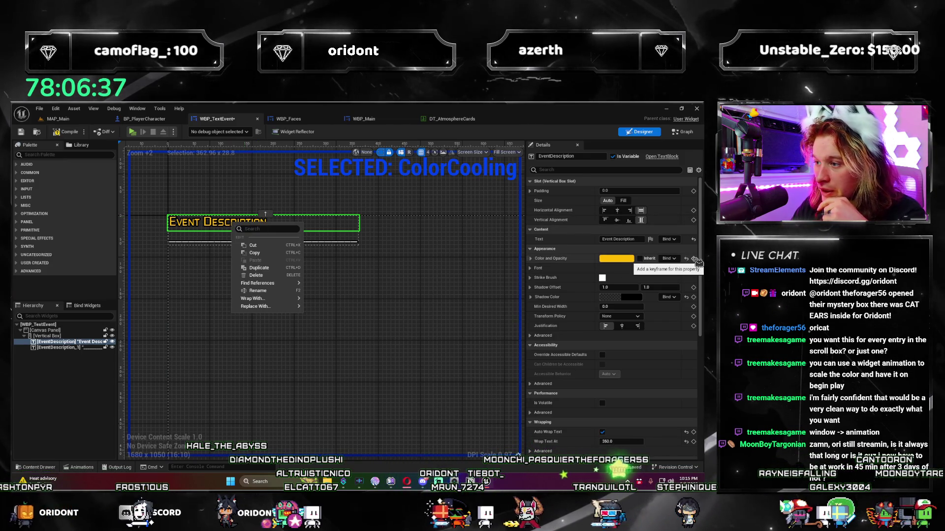
click(695, 260)
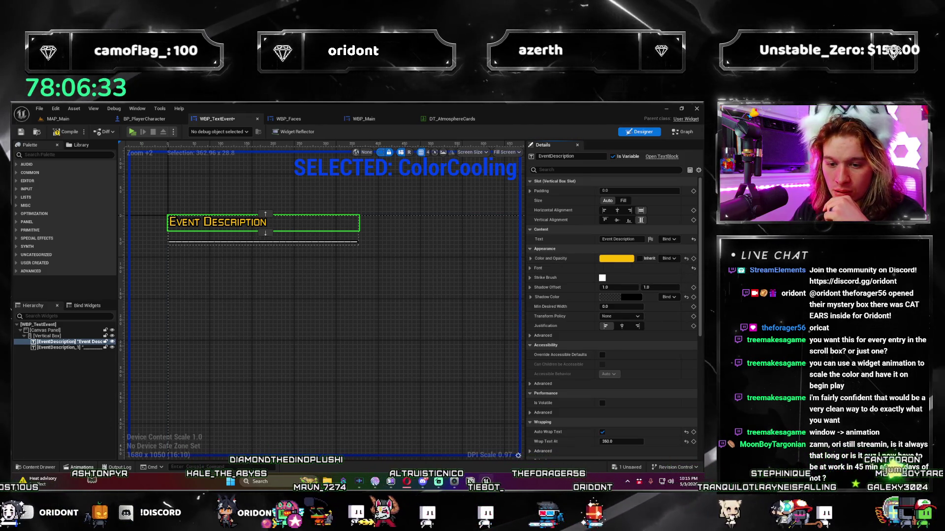
- Key Event Description's starting colour at 0.00 and move the playhead to 1.00 s
click(84, 468)
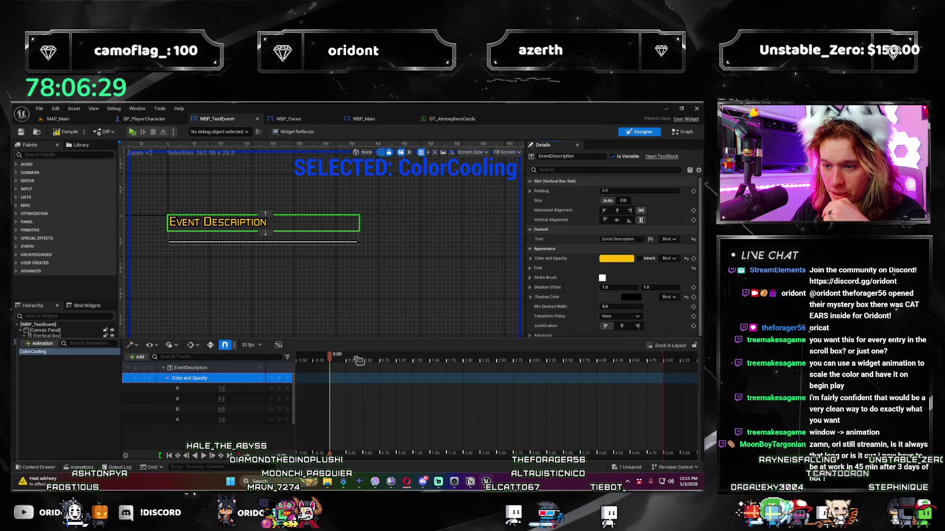
click(279, 380)
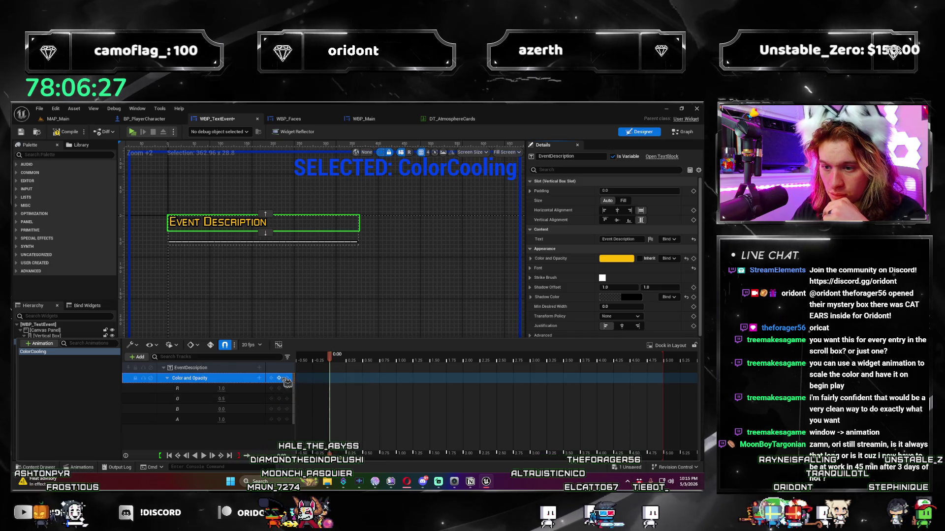
mouse_move(344, 363)
mouse_down()
mouse_move(465, 363)
mouse_move(372, 376)
mouse_up()
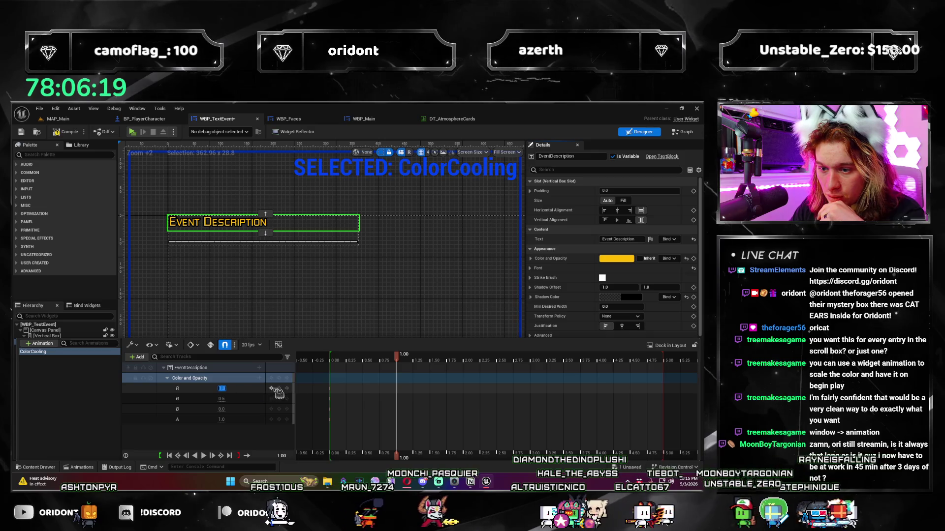
- Set R, G and B to 1.0 to key white at 1.00 s, then return to the start
text(0)
key(Return)
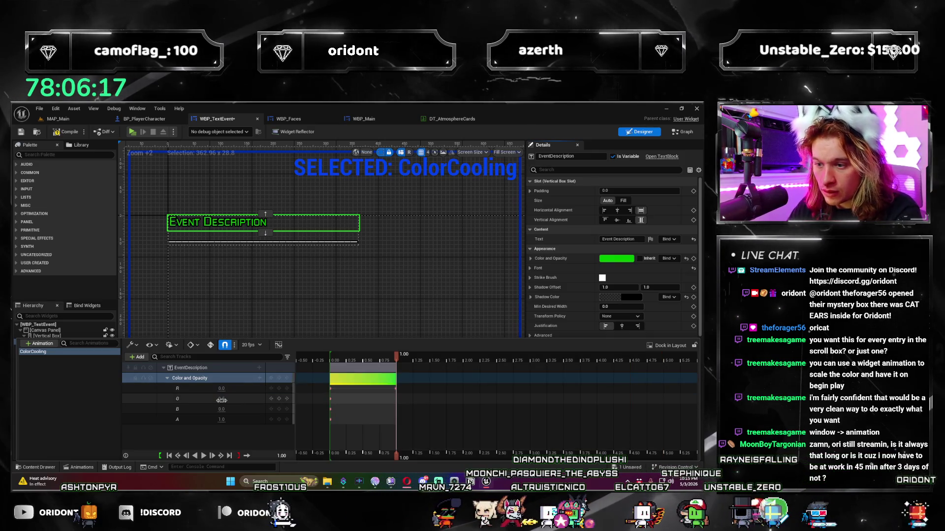
click(222, 398)
text(0)
key(Return)
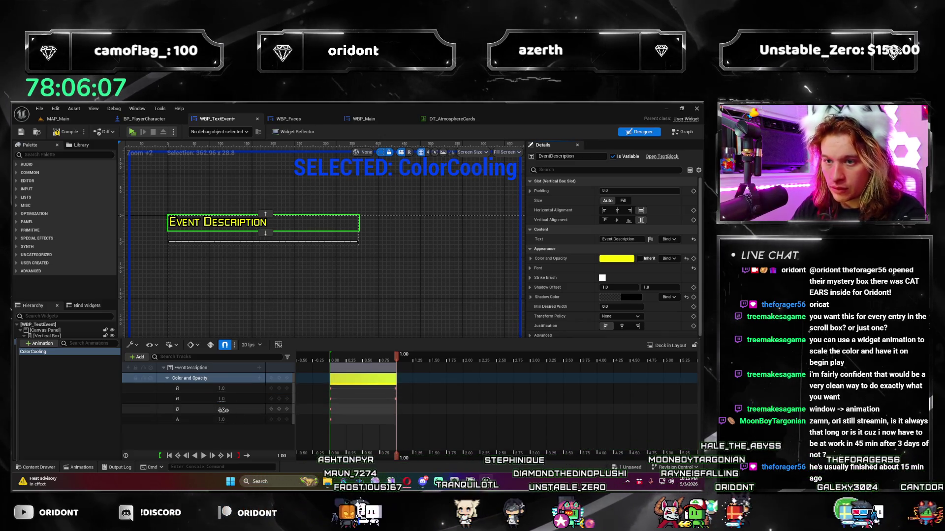
click(224, 410)
text(1)
key(Return)
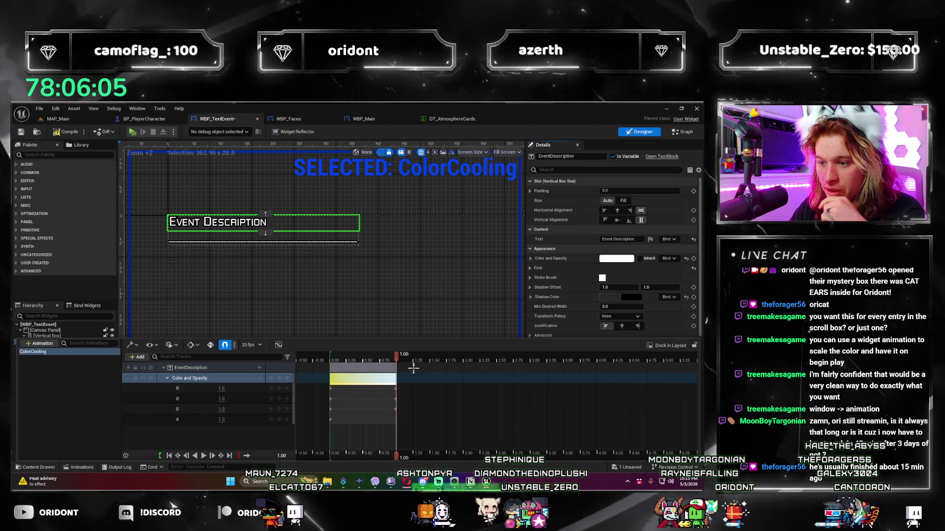
click(327, 361)
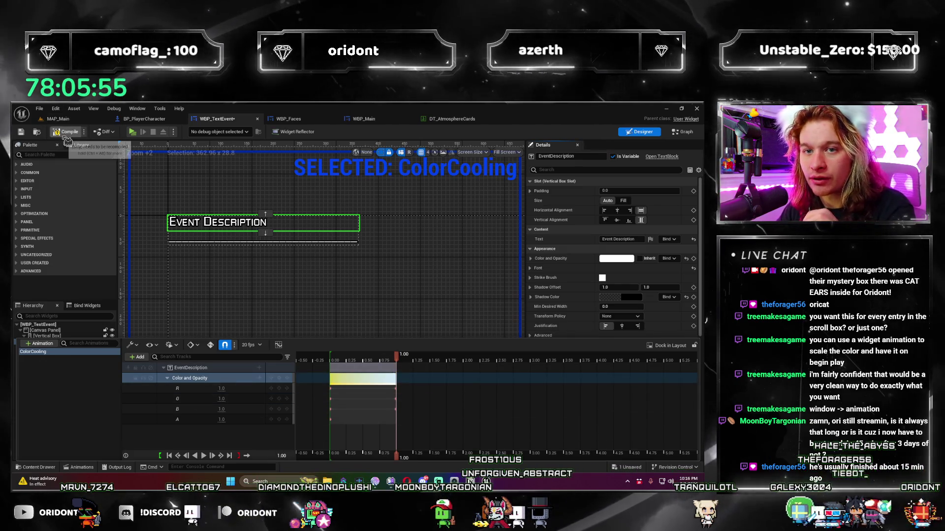
- Compile the widget and add an Event Construct node to the Event Graph via 'begin pl'
click(413, 181)
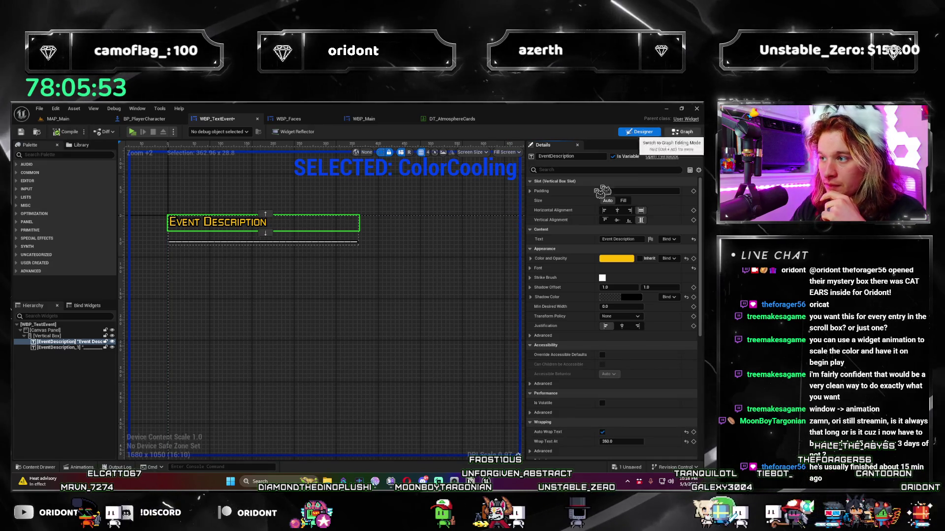
click(682, 132)
right_click(304, 252)
text(begin pl)
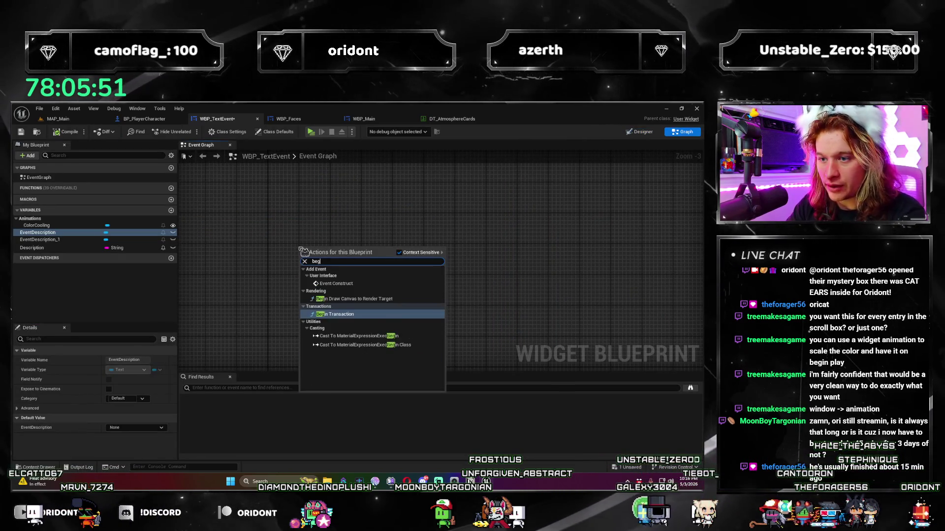
key(Return)
- Try adding a Play Animation node after Event Construct, then delete it
scroll(346, 259, up, 2)
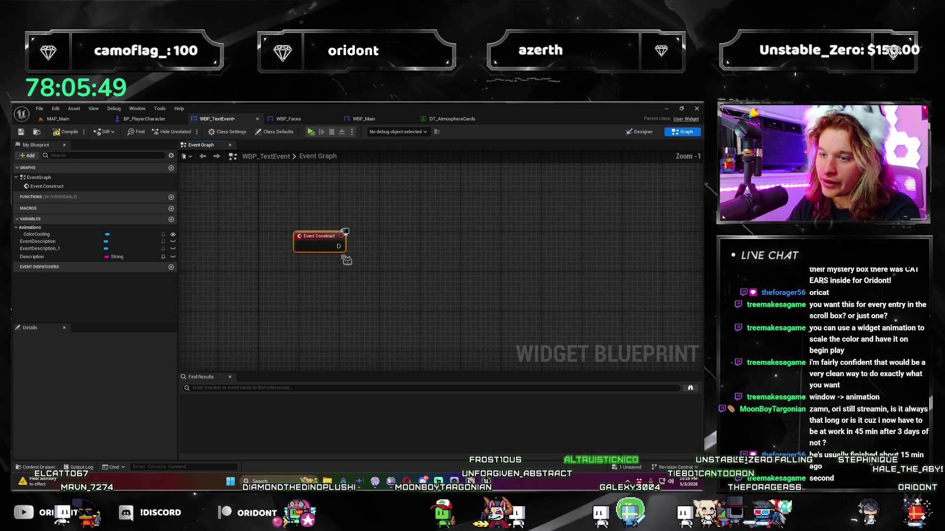
drag(397, 259, 396, 258)
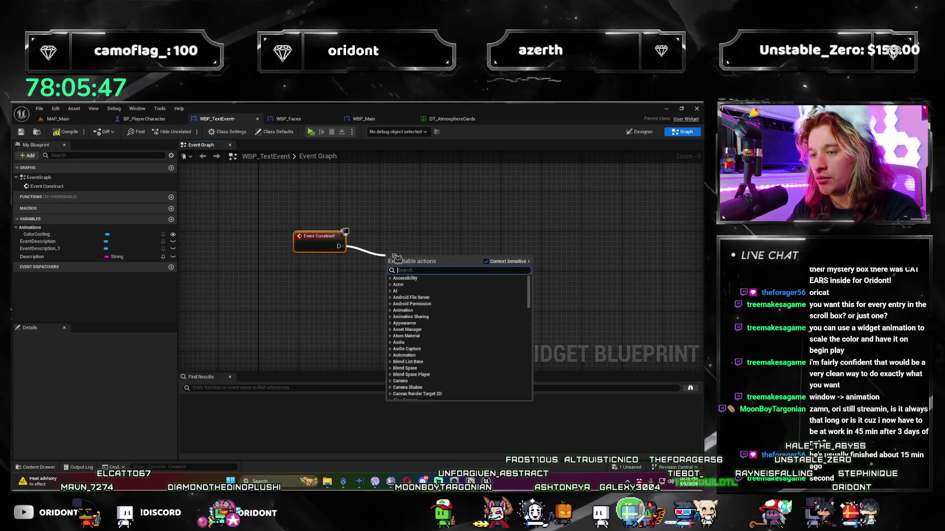
text(animation)
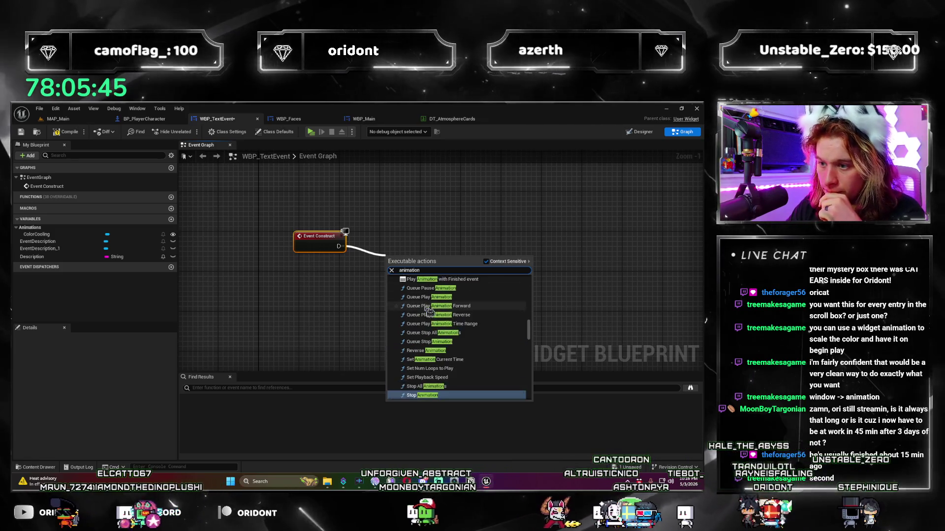
scroll(429, 310, up, 3)
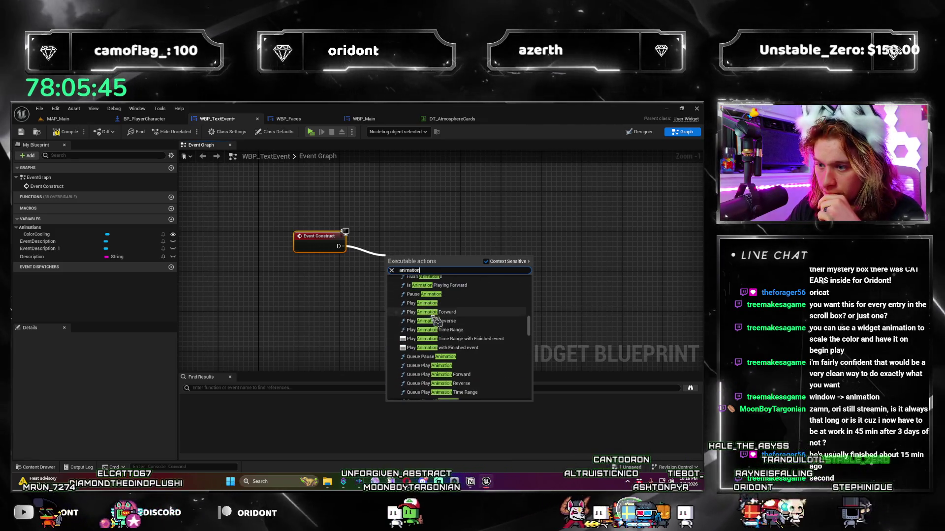
click(481, 305)
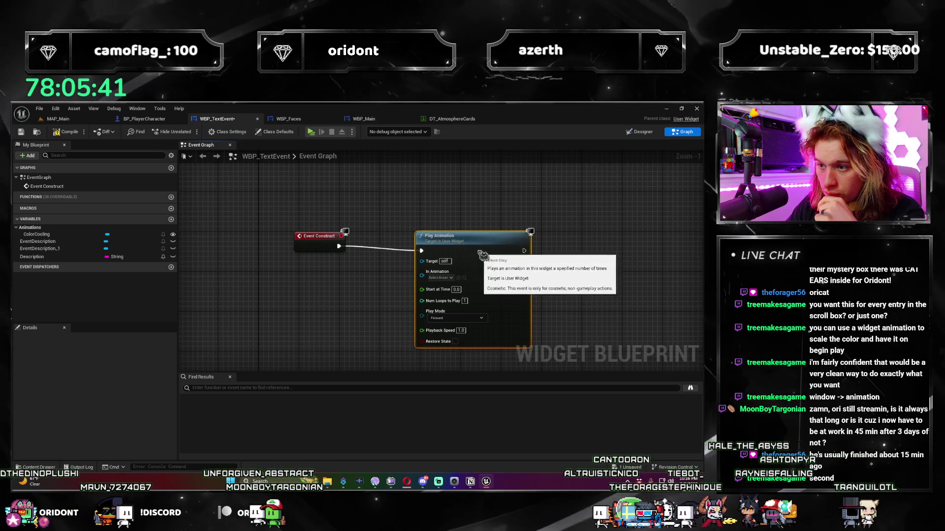
drag(481, 254, 466, 248)
click(425, 273)
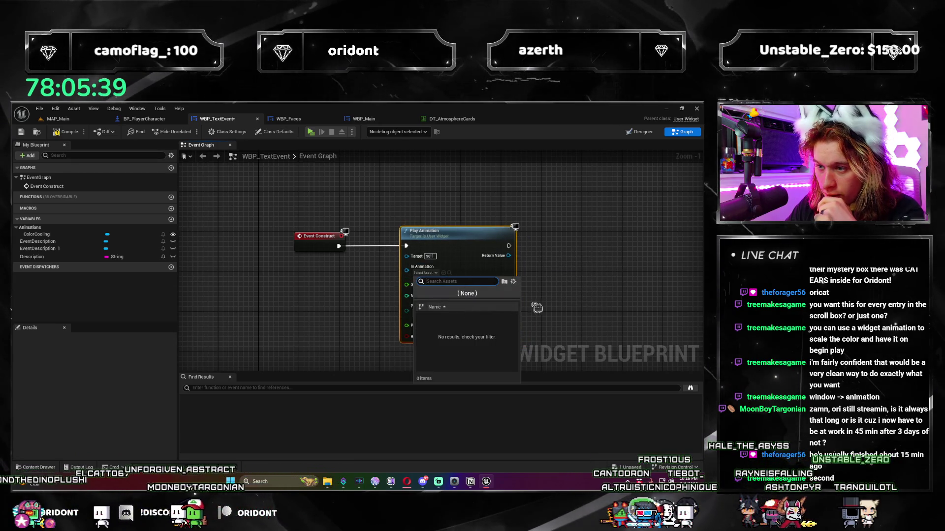
key(Escape)
key(Delete)
- Search the node list for 'animation' again and dismiss it without adding anything
right_click(340, 272)
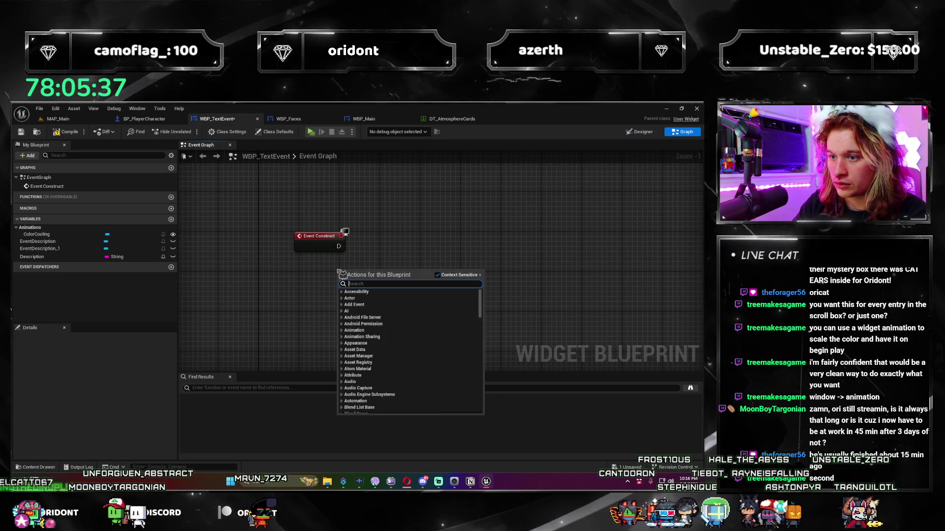
text(animation)
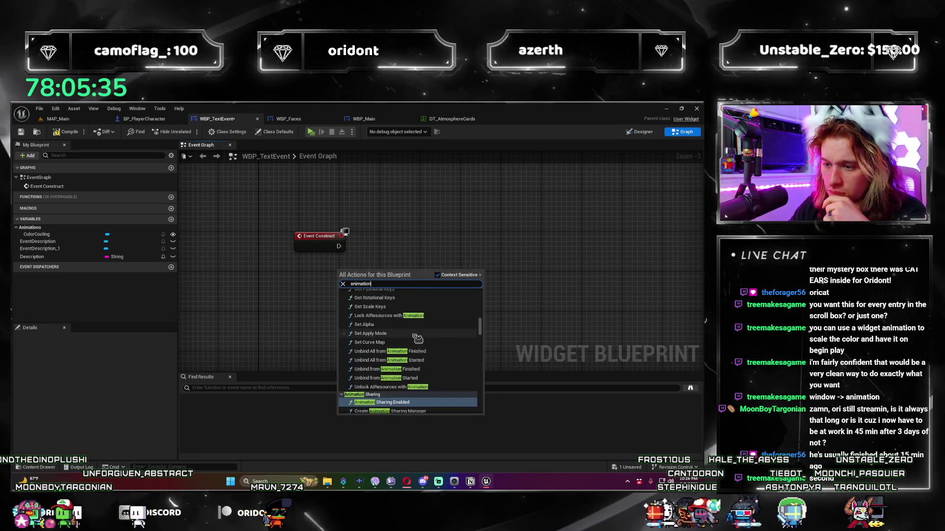
scroll(481, 296, up, 10)
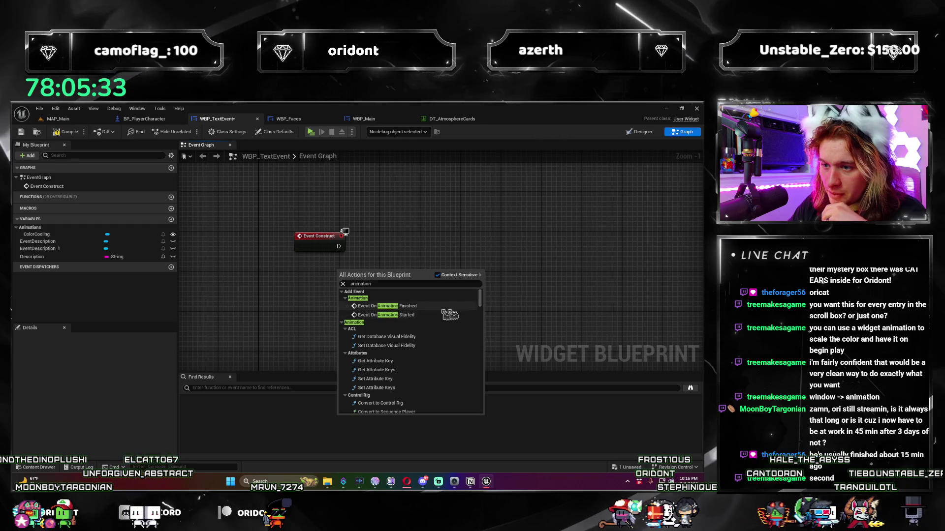
scroll(448, 322, down, 3)
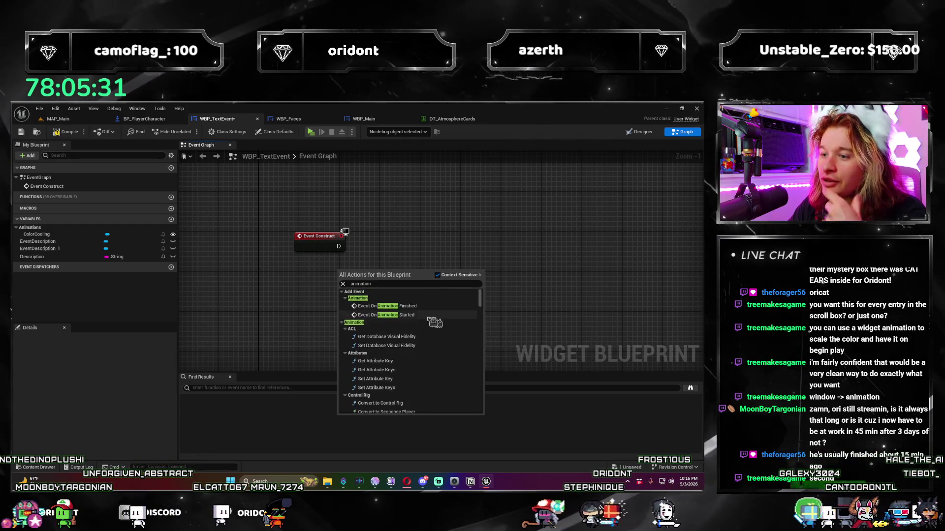
drag(485, 305, 486, 319)
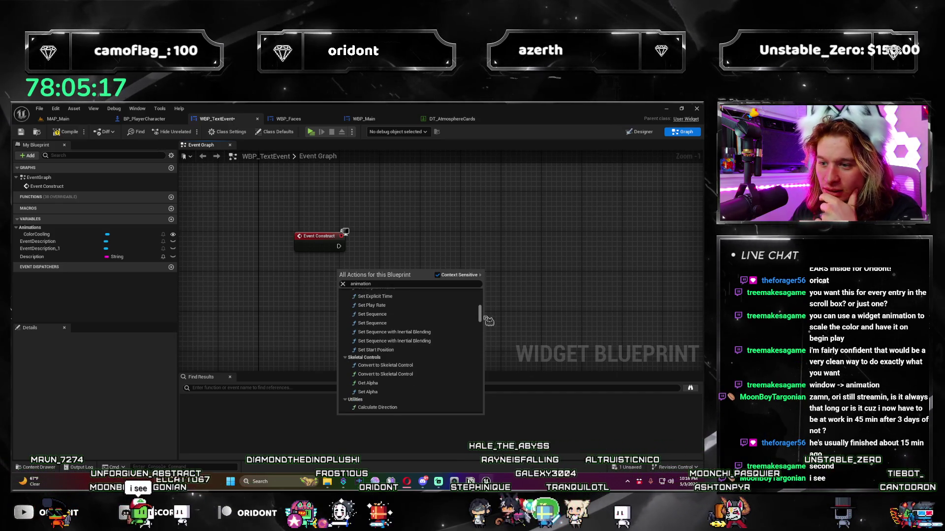
click(489, 321)
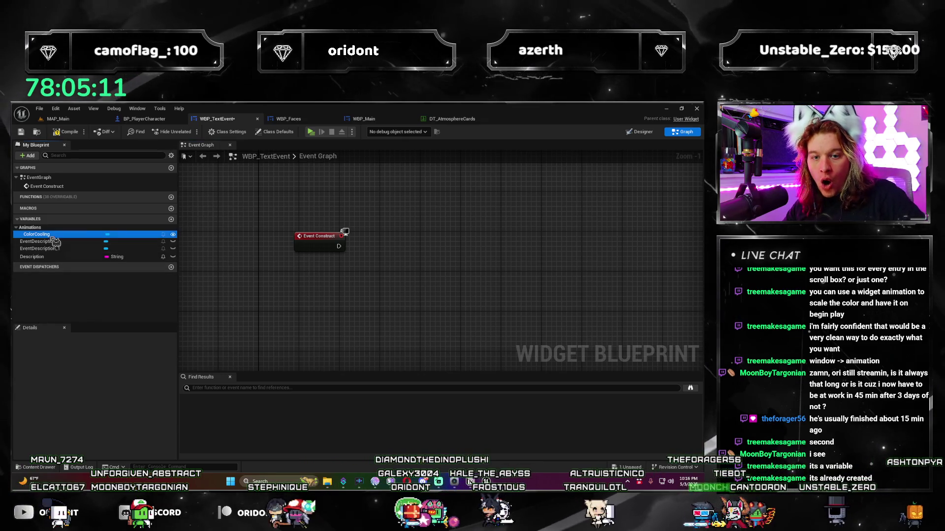
- Add a ColorCooling getter and wire a Play Animation node for it to Event Construct
drag(55, 241, 373, 263)
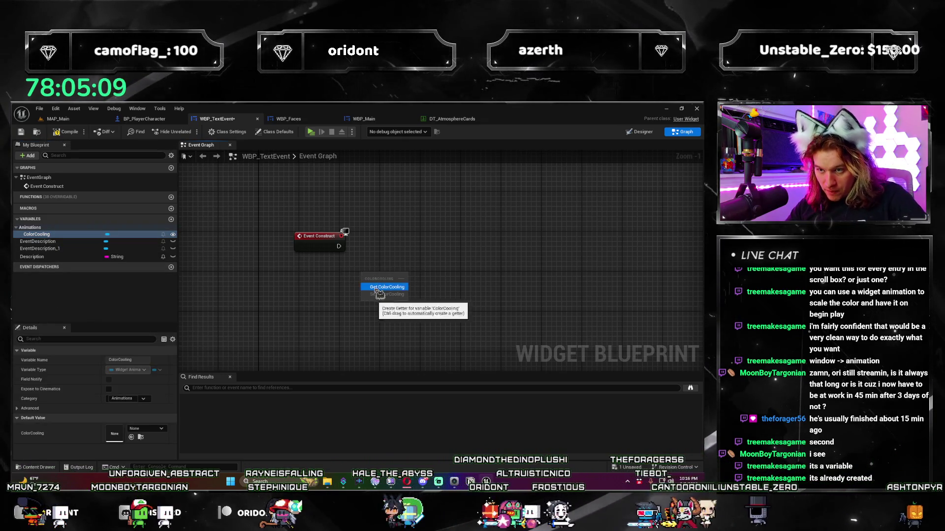
click(387, 288)
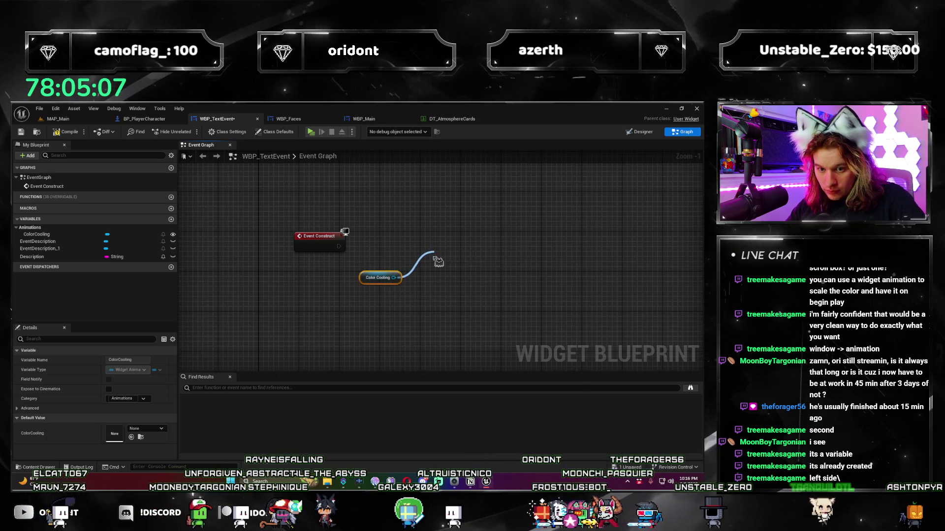
drag(436, 260, 437, 260)
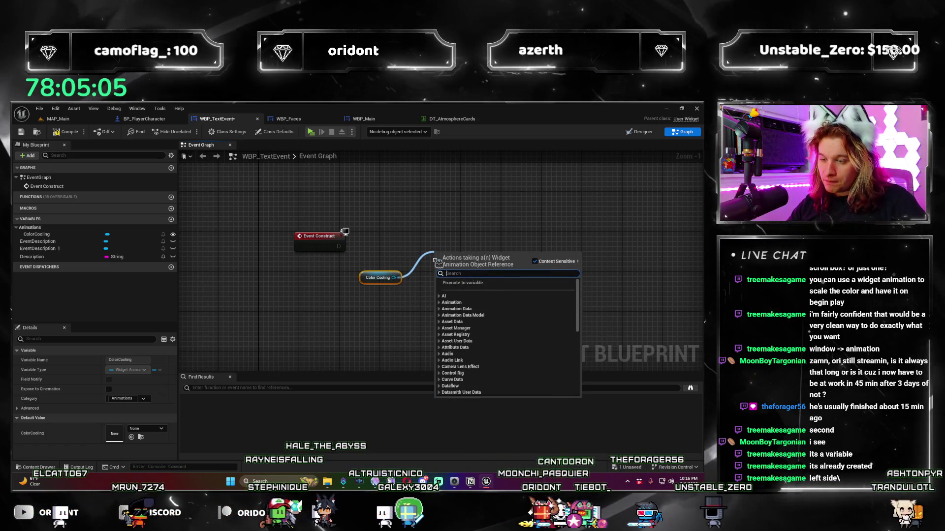
text(play)
key(Escape)
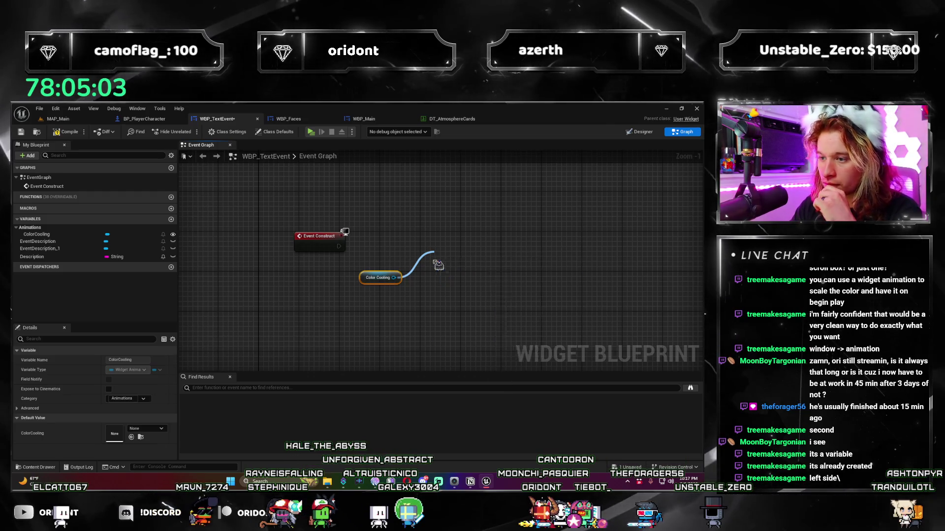
drag(438, 265, 437, 261)
click(490, 241)
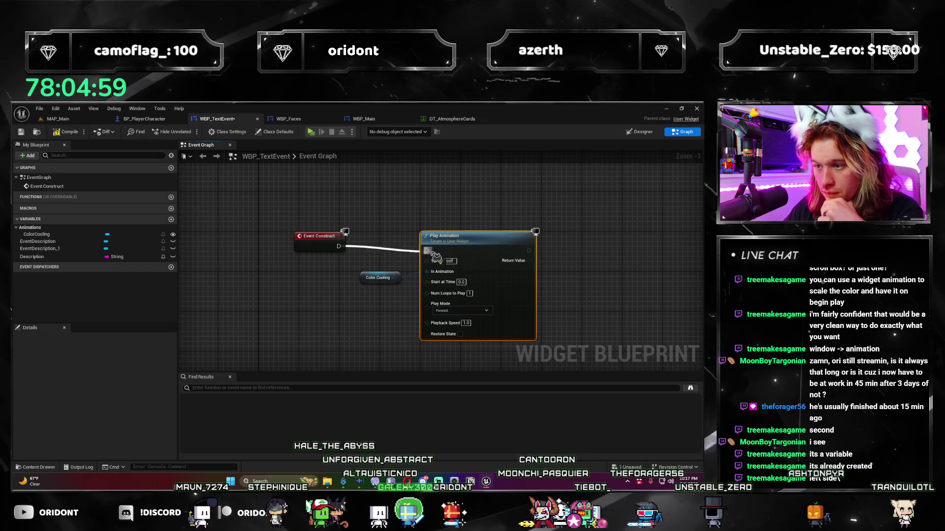
- Save WBP_TextEvent with Ctrl+S and return to the MAP_Main level
scroll(525, 293, up, 1)
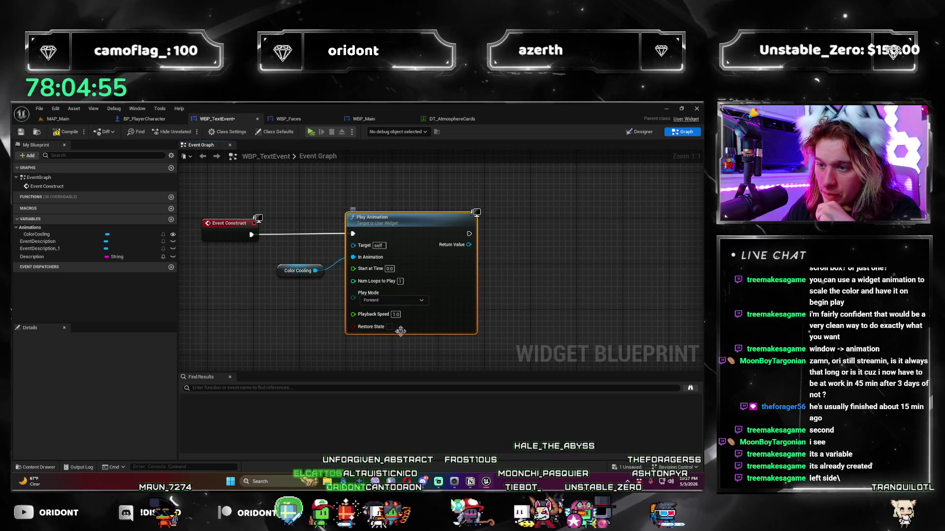
drag(498, 316, 468, 331)
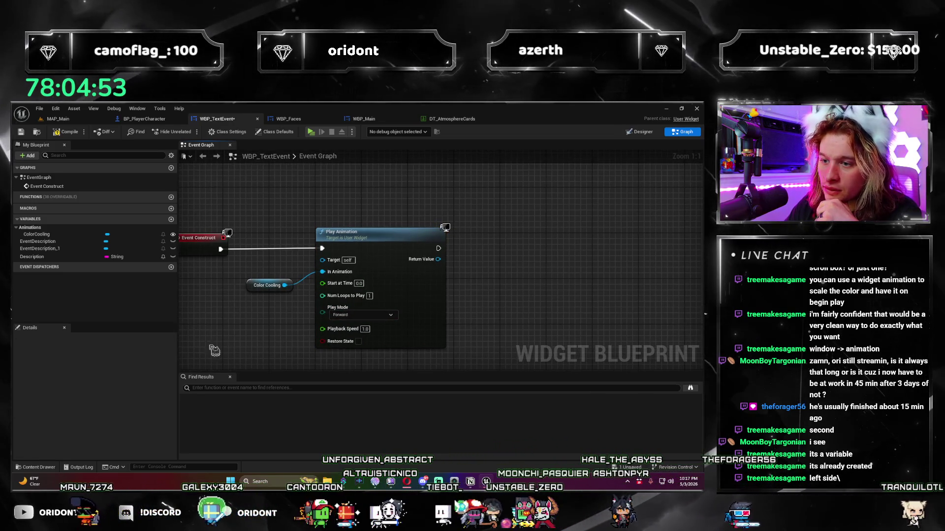
scroll(592, 257, down, 2)
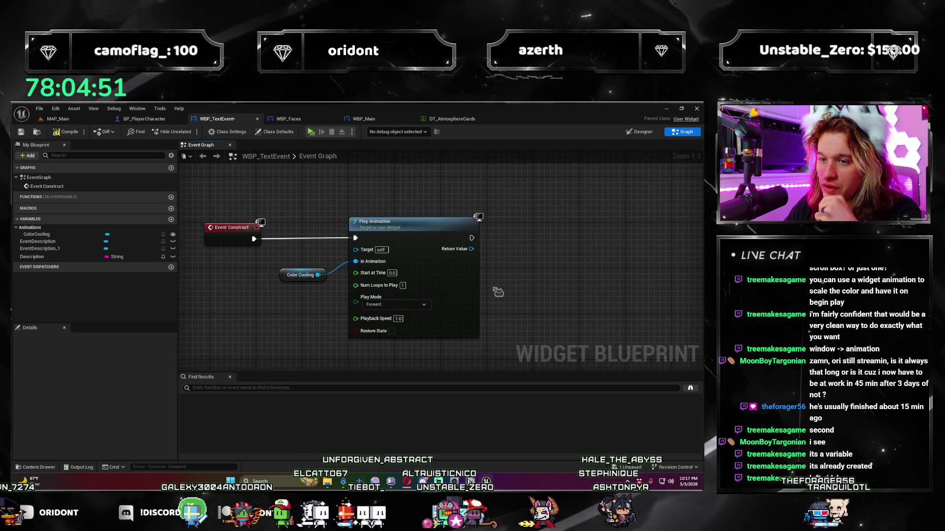
key(ctrl+s)
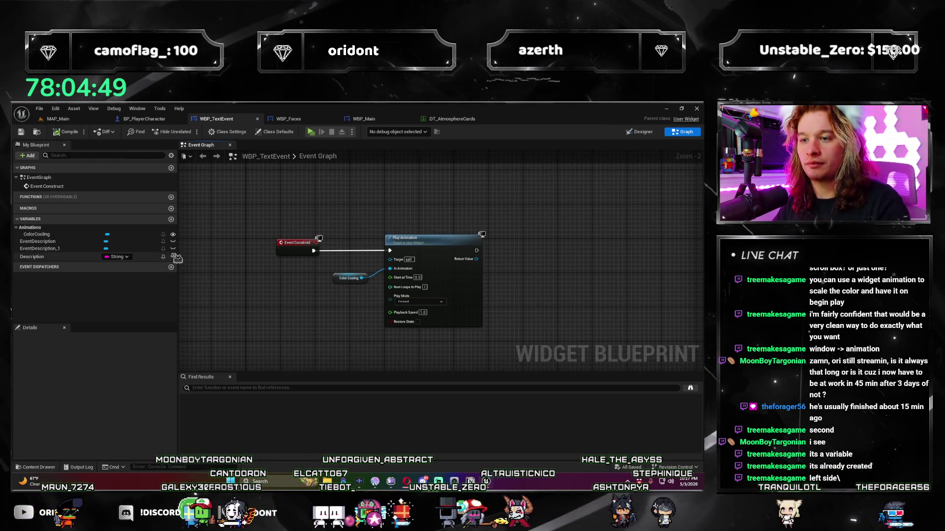
click(76, 123)
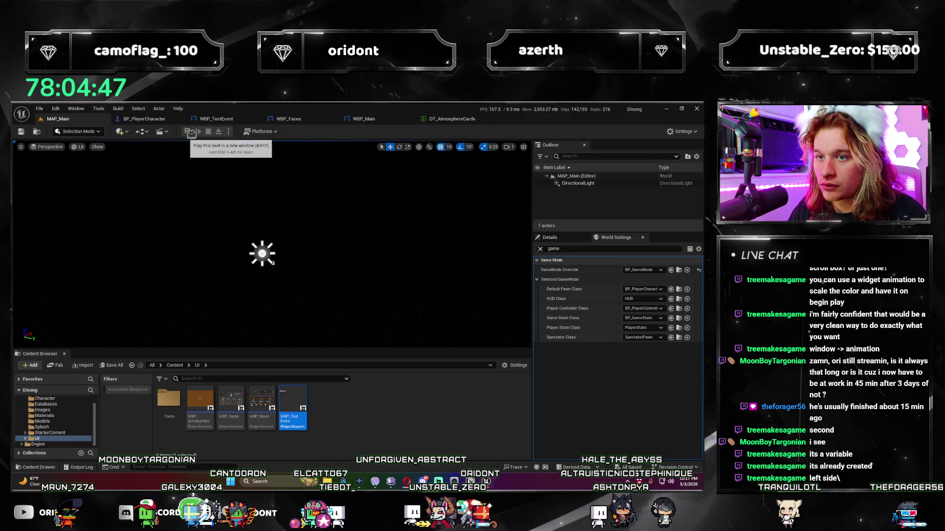
click(191, 133)
click(388, 445)
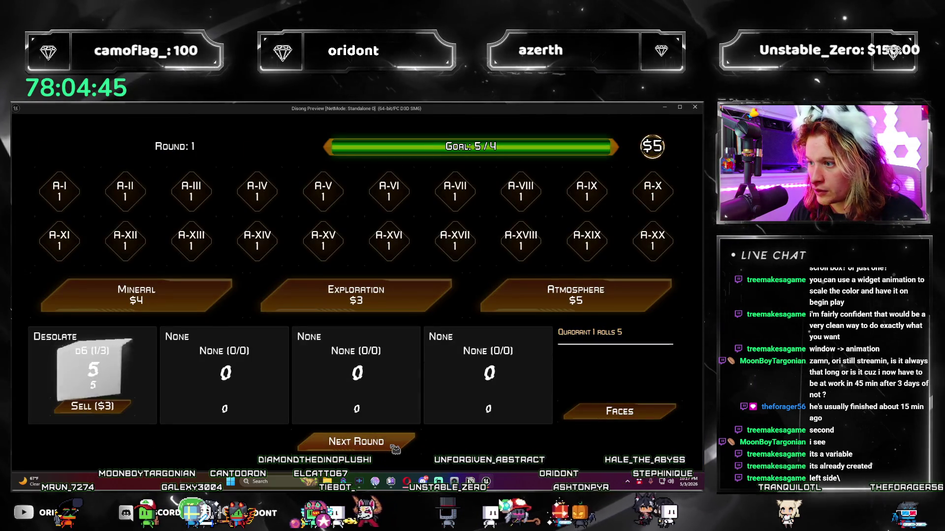
click(397, 449)
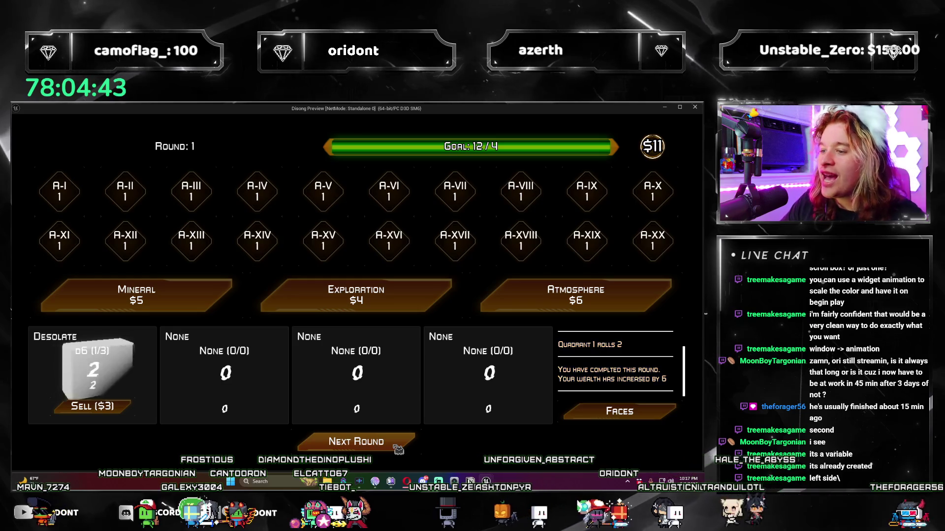
click(390, 449)
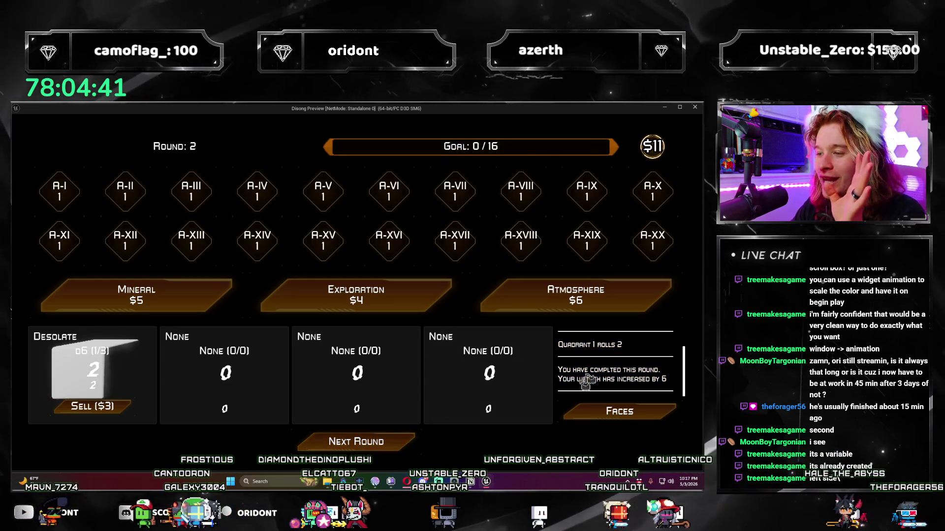
click(623, 303)
click(337, 365)
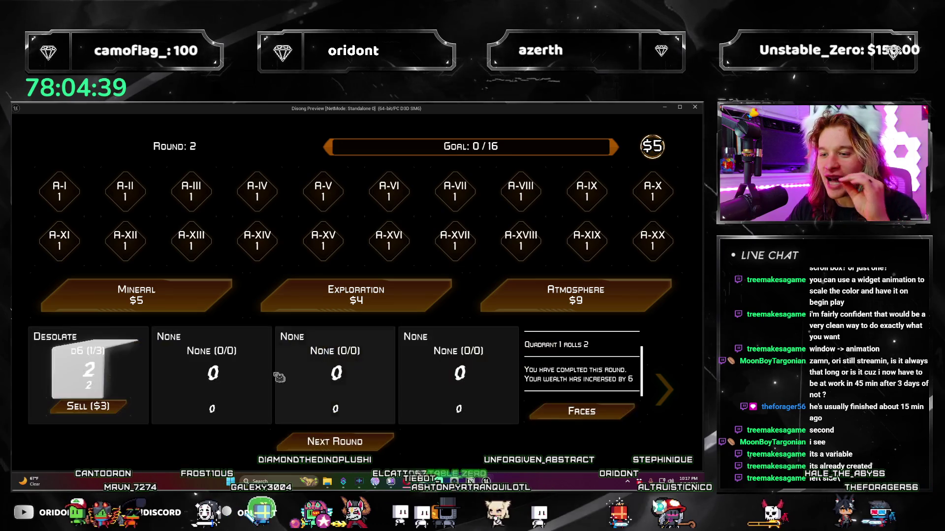
click(388, 449)
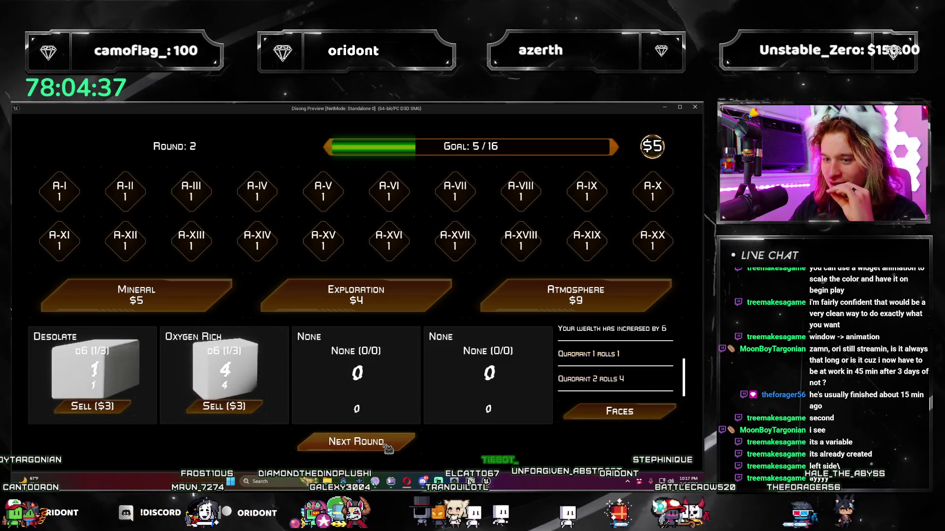
click(396, 449)
click(400, 449)
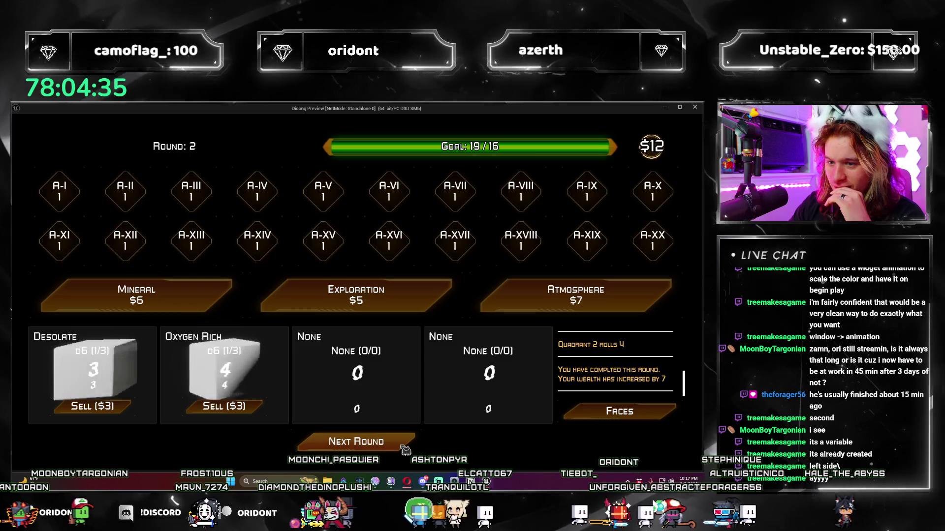
click(575, 296)
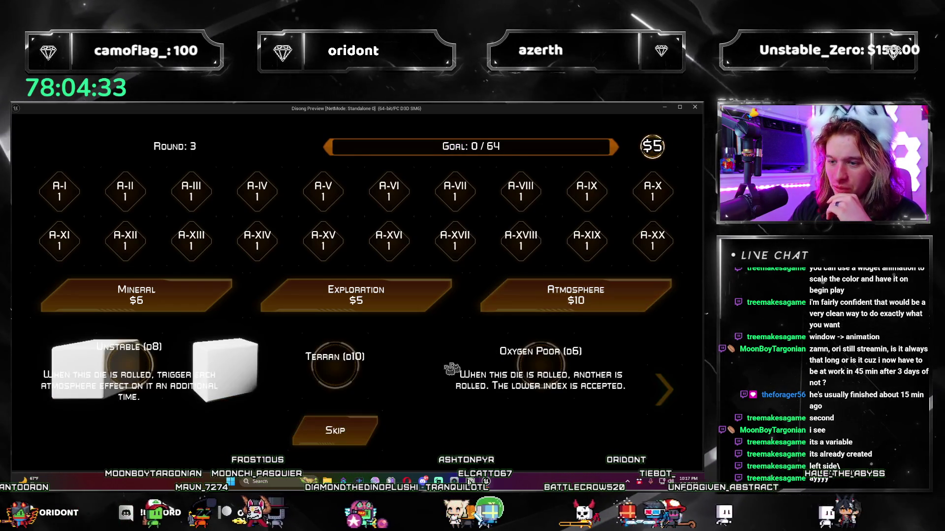
click(334, 422)
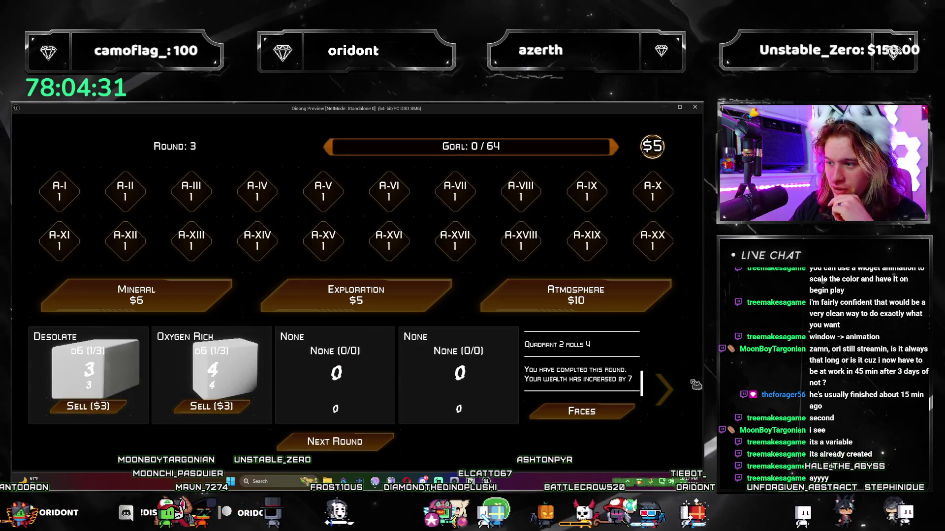
click(550, 372)
click(388, 442)
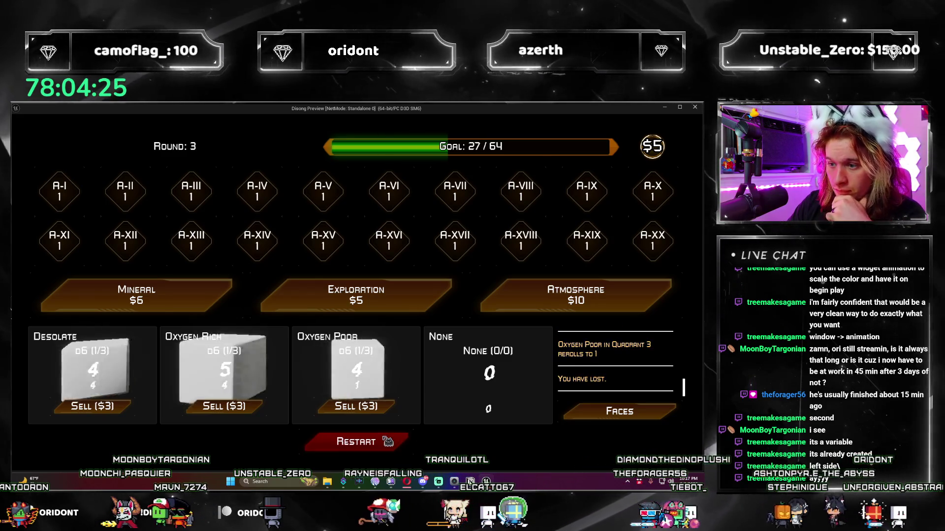
click(388, 442)
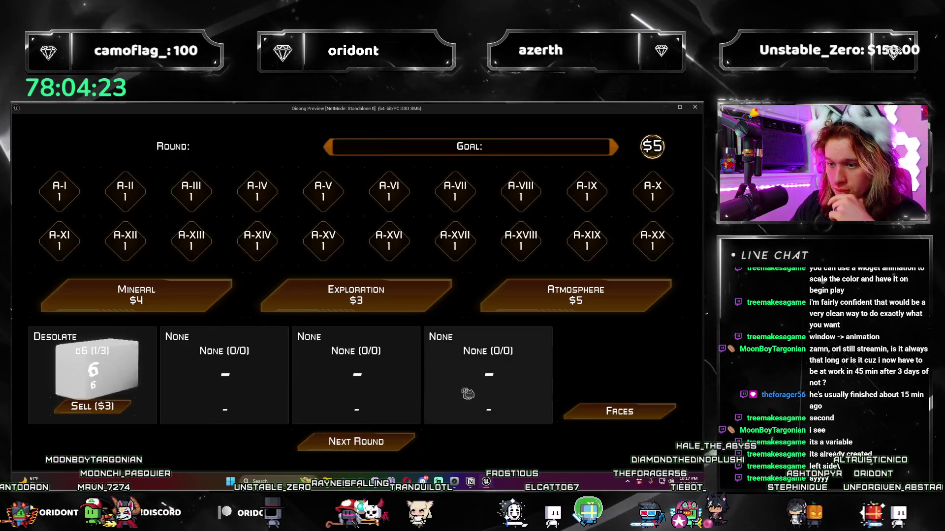
click(521, 303)
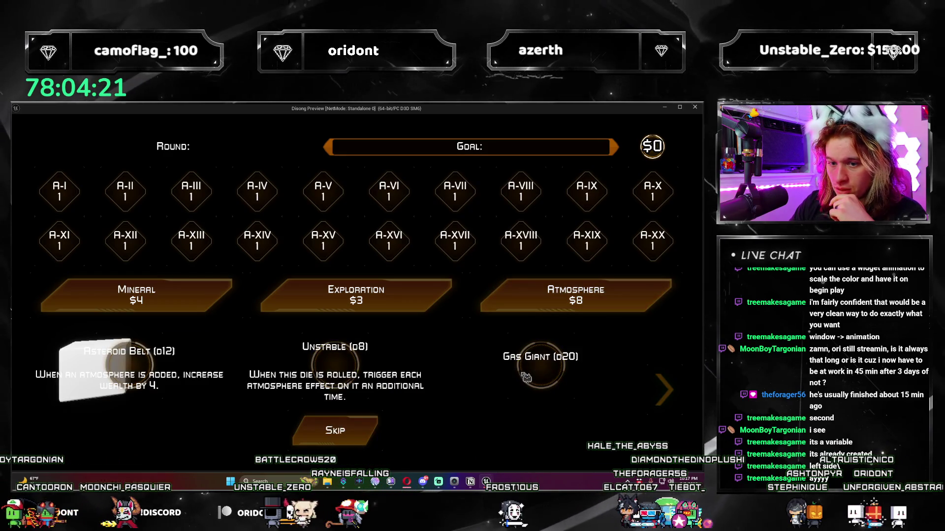
click(148, 366)
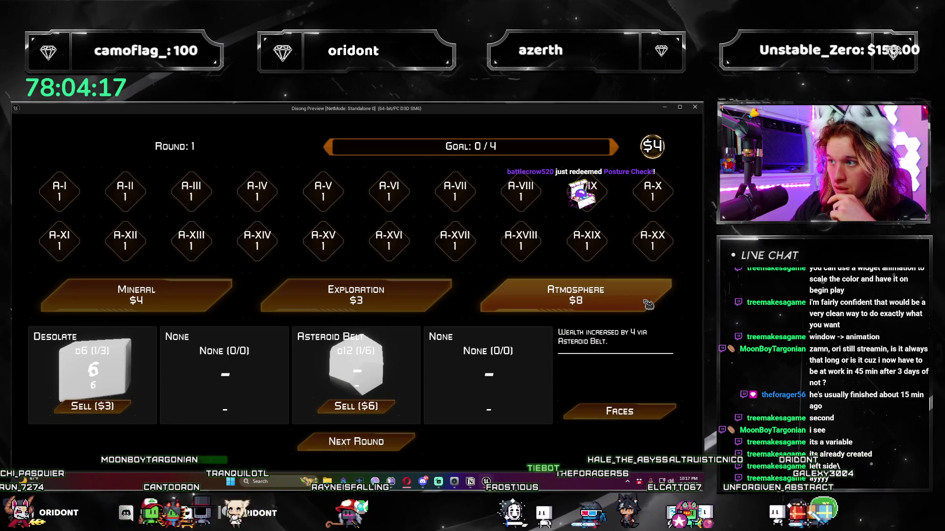
click(391, 445)
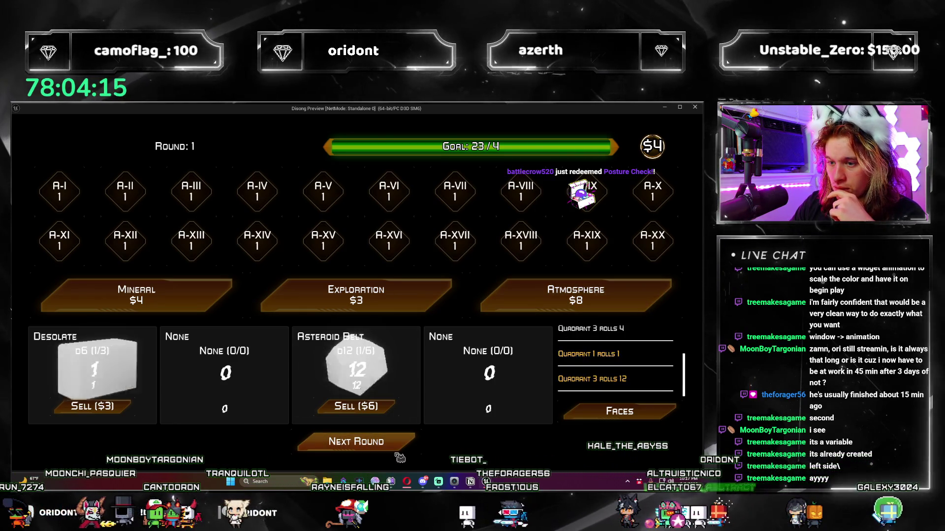
click(537, 298)
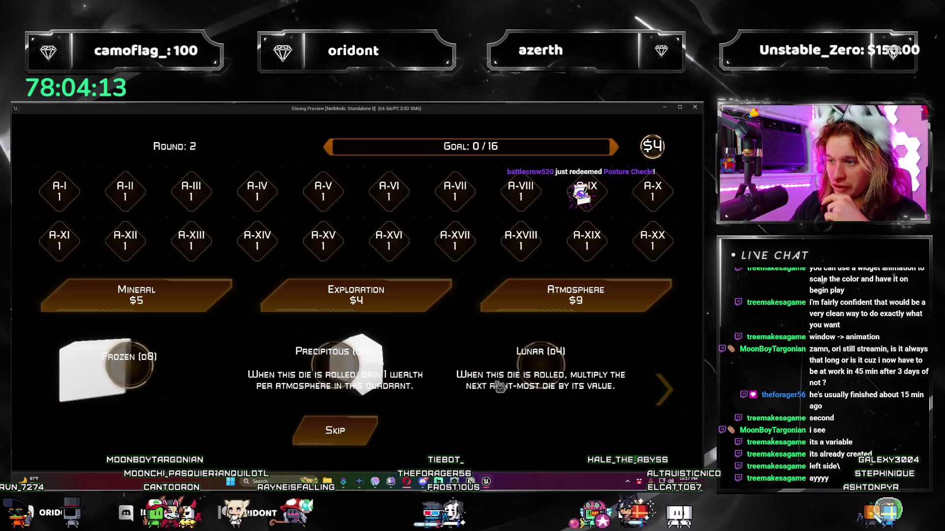
click(236, 399)
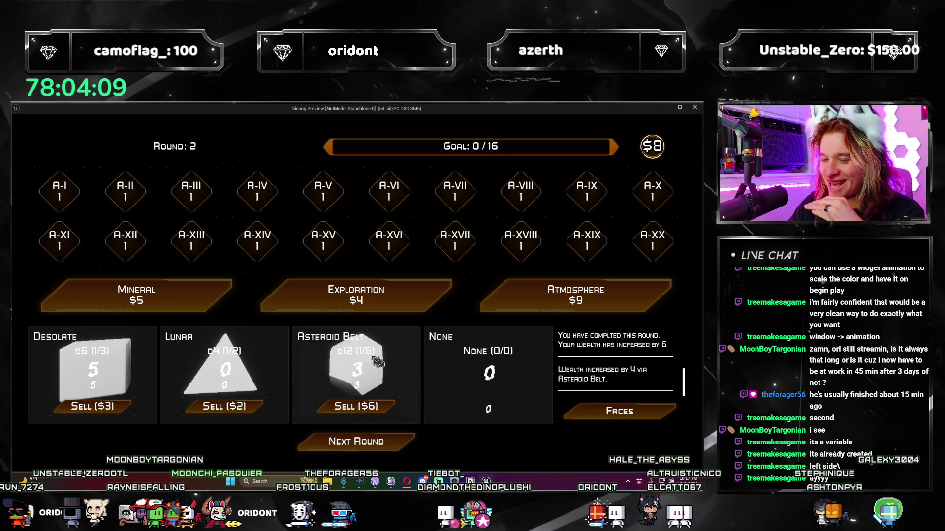
click(399, 446)
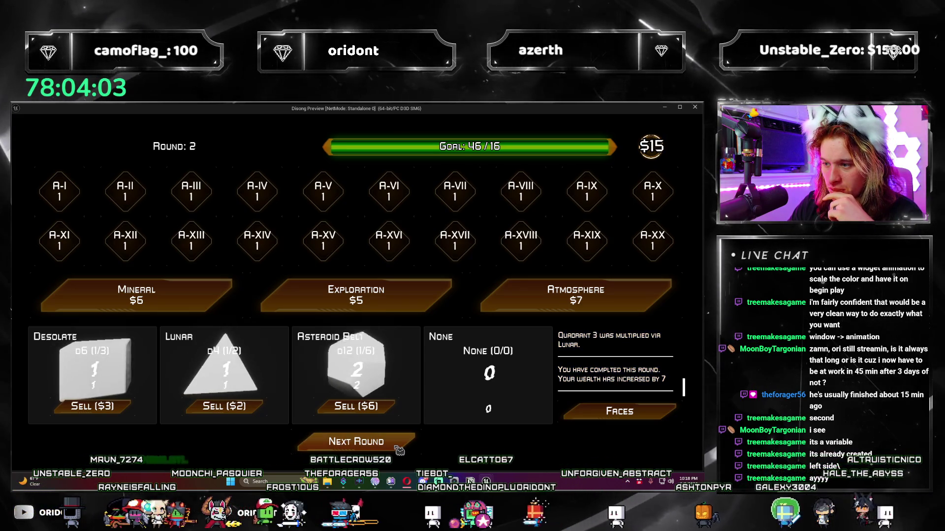
click(398, 448)
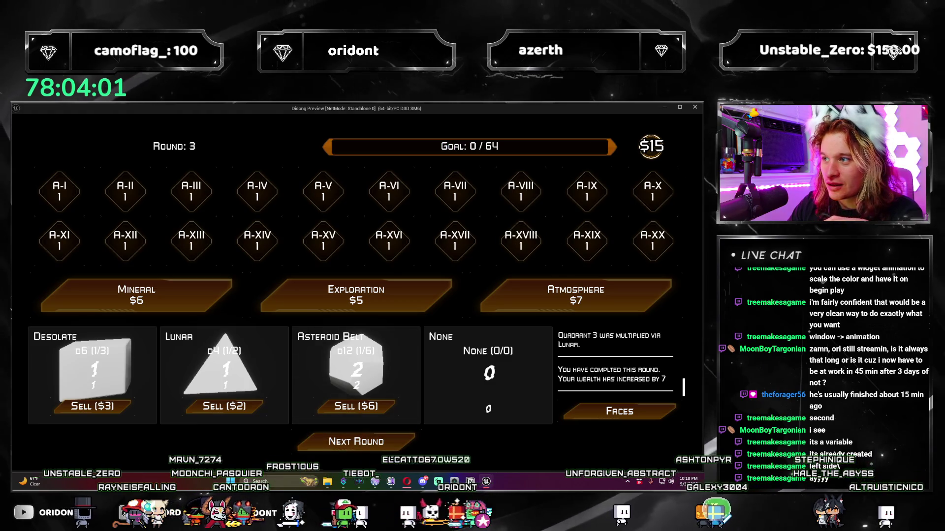
click(695, 108)
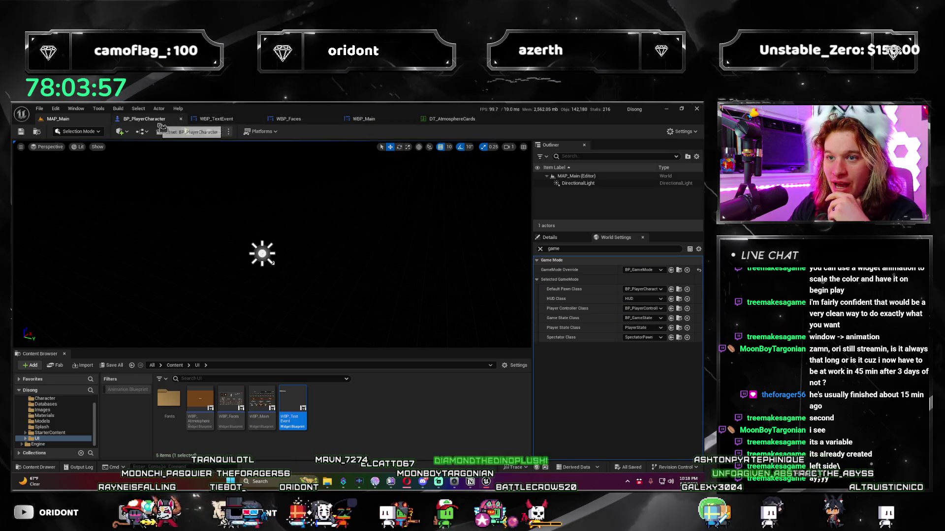
- Extend the ColorCooling animation's range to about 1.45 s, then launch a standalone game preview
click(216, 118)
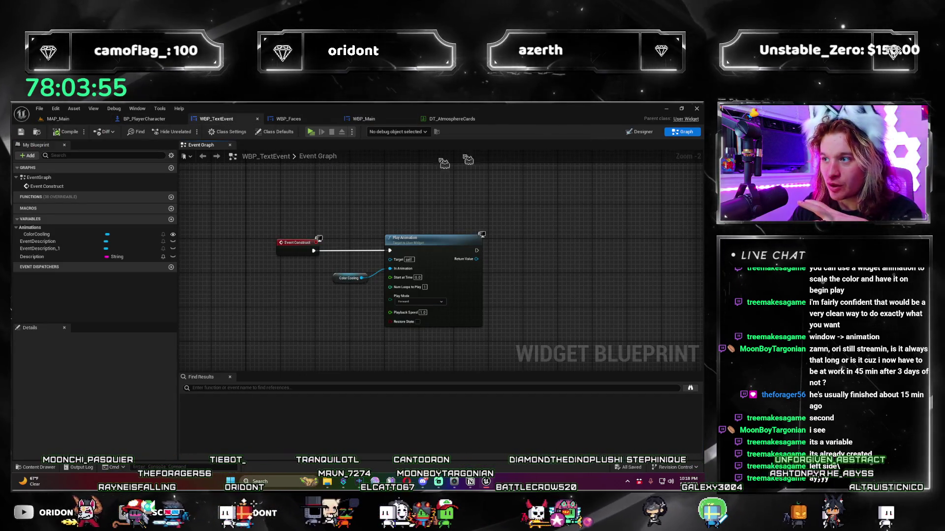
double_click(345, 277)
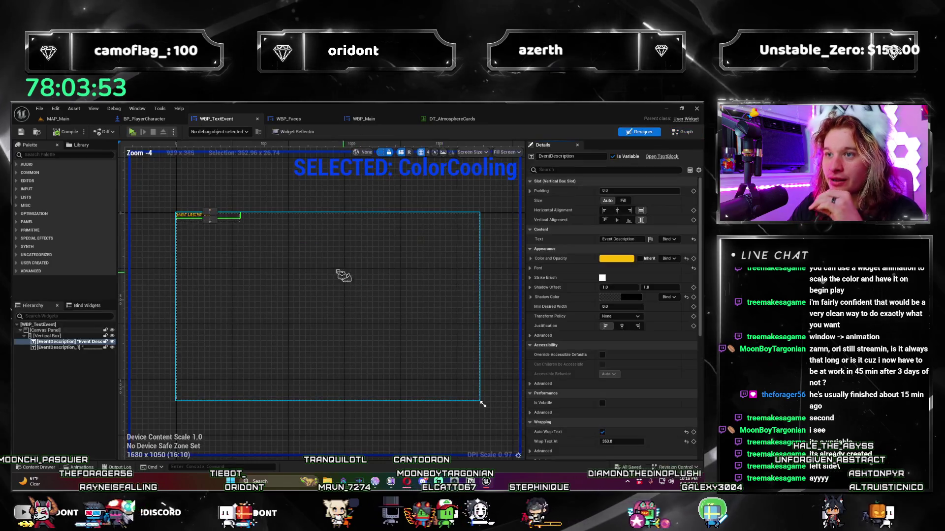
click(80, 467)
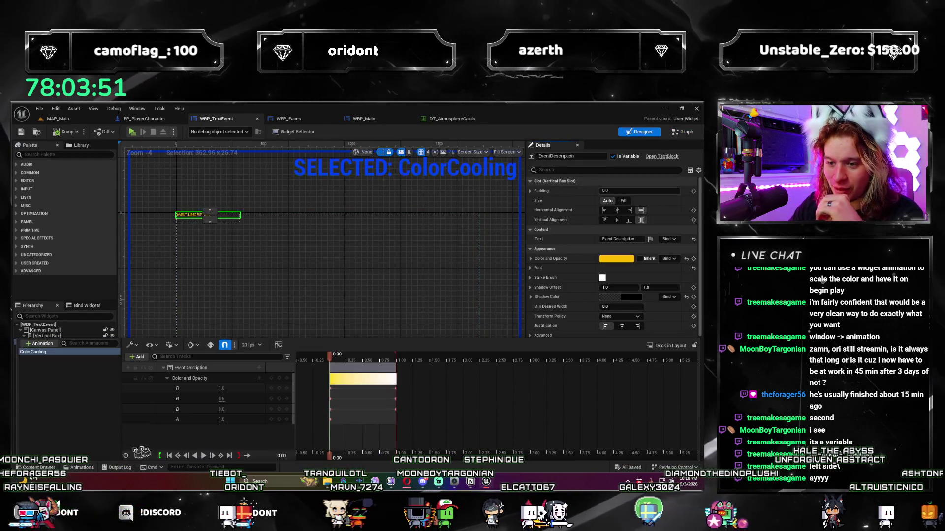
drag(395, 380, 431, 382)
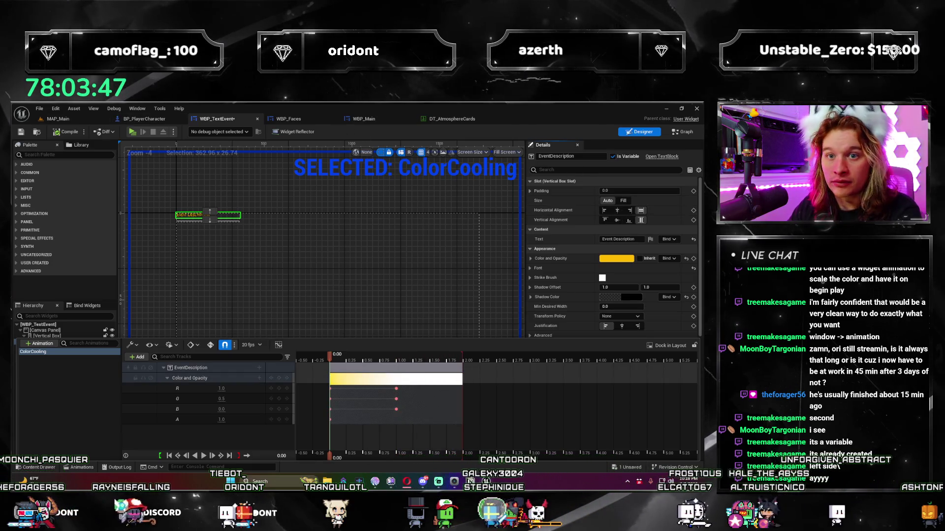
click(132, 132)
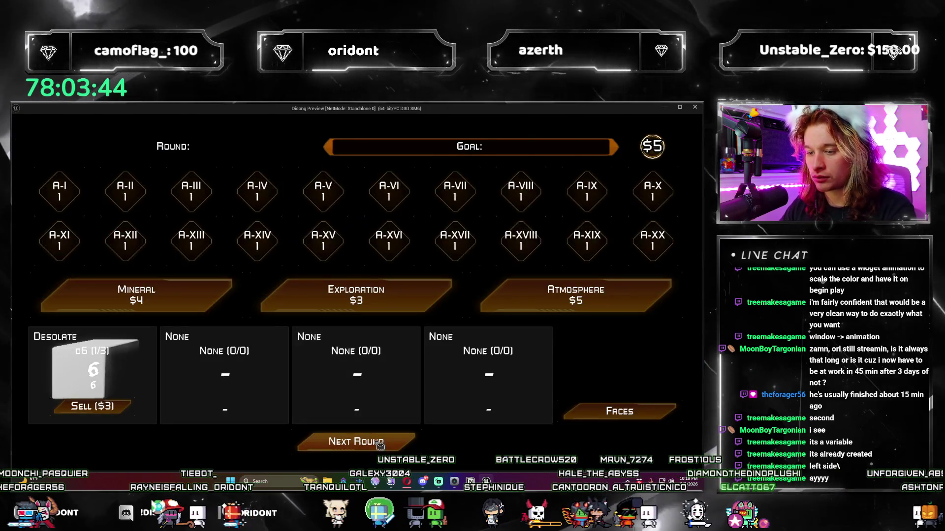
- Play three rounds with Gaseous d20, Precipitous d10 and Desolate d6 until losing, restart, and close the preview
click(576, 295)
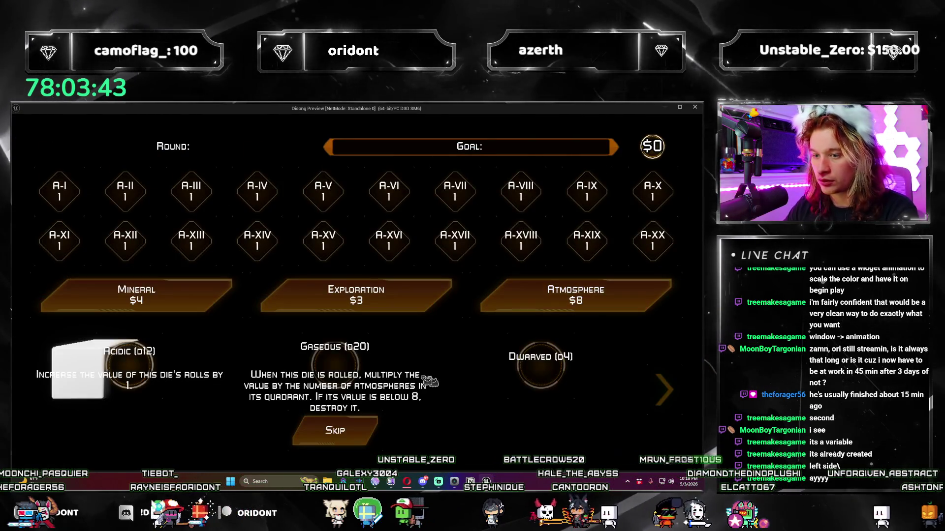
click(333, 367)
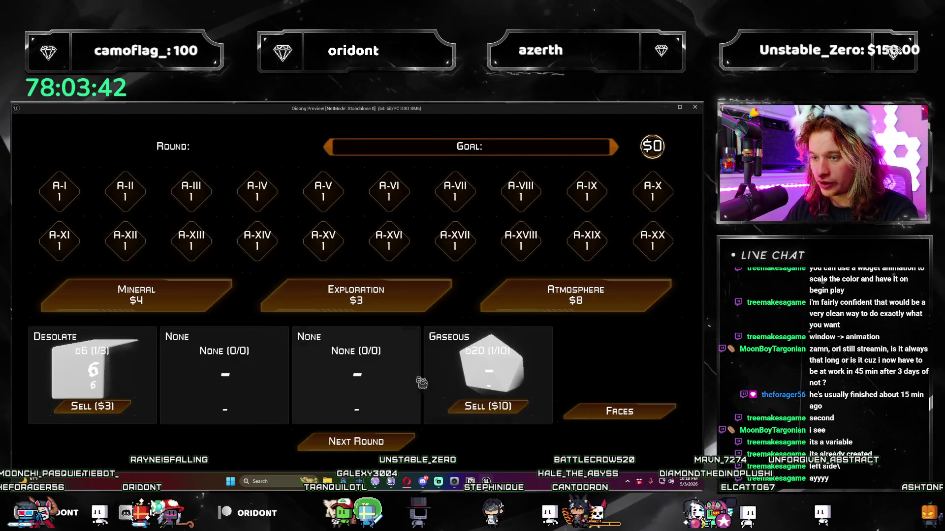
click(398, 448)
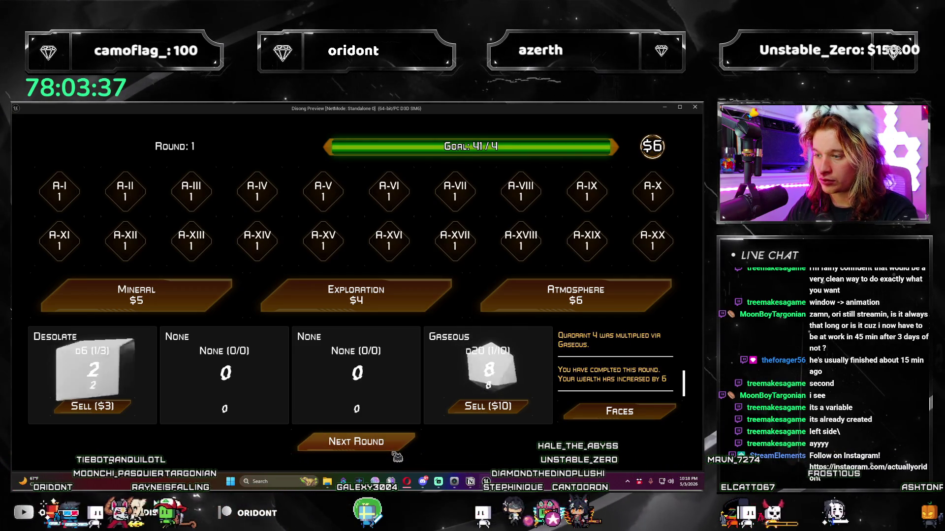
click(396, 452)
click(575, 295)
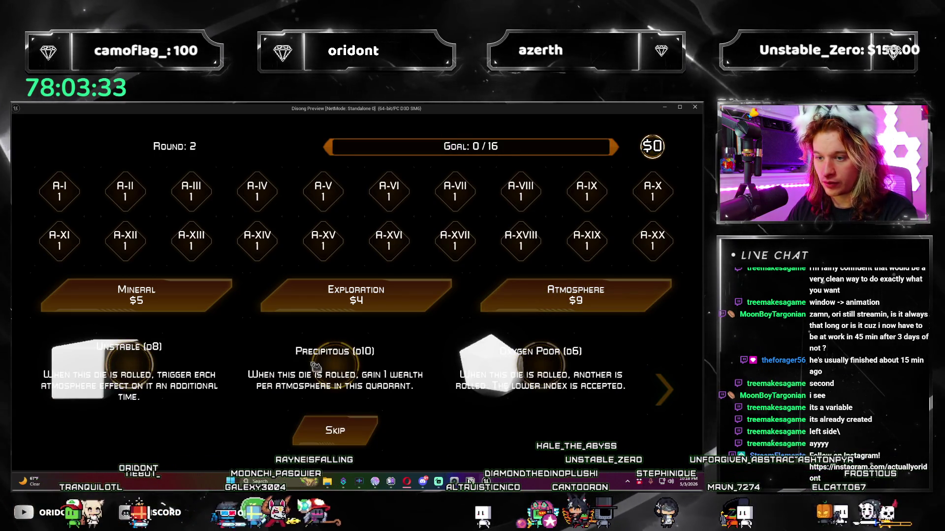
click(383, 377)
click(383, 377)
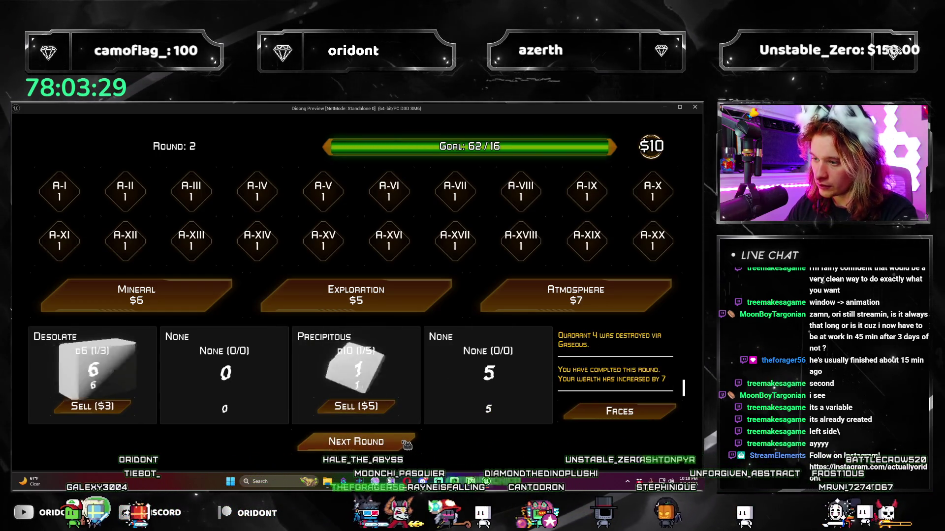
click(406, 445)
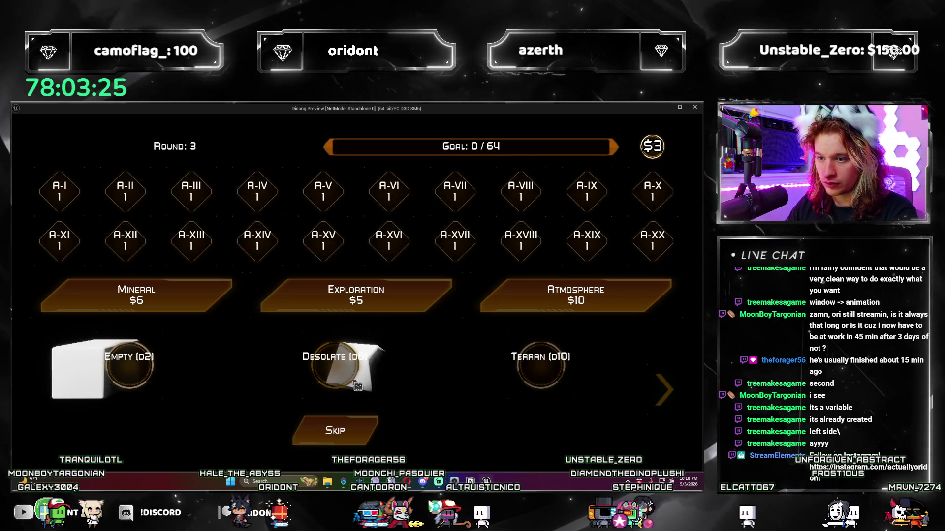
click(336, 384)
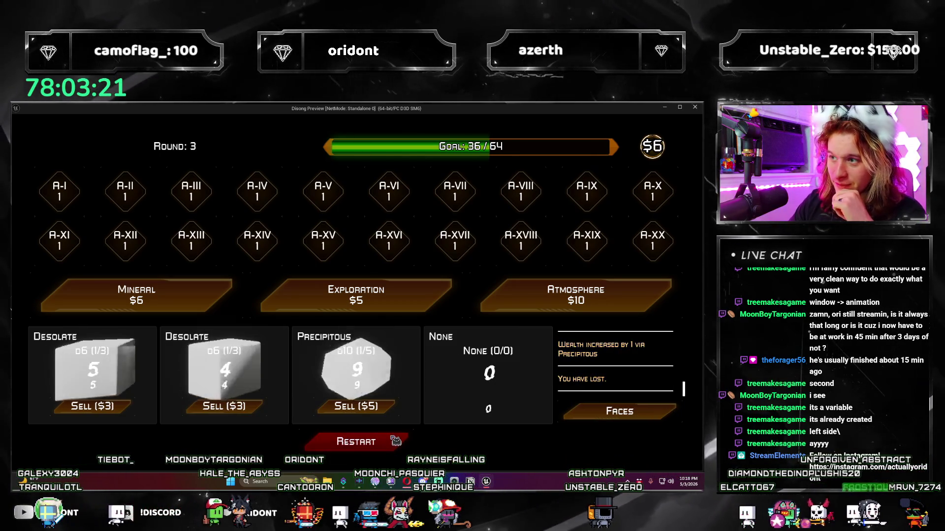
click(393, 441)
click(695, 110)
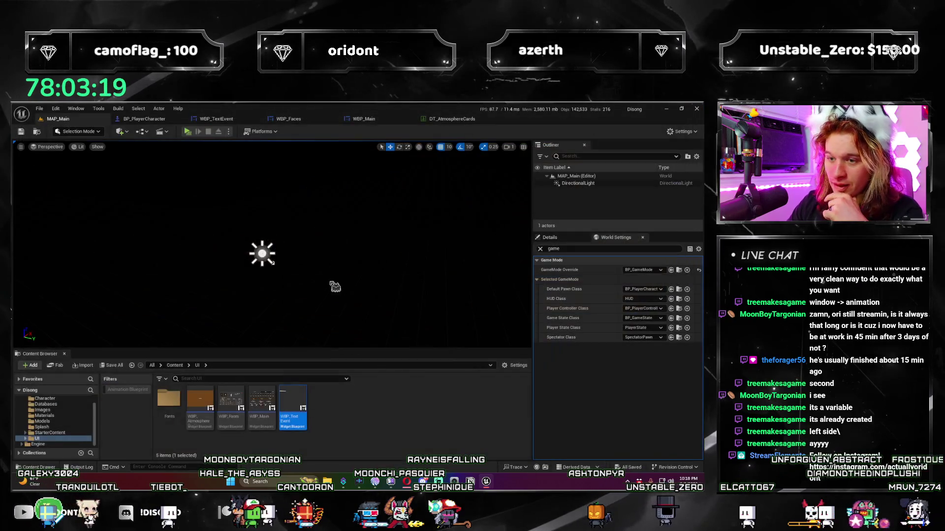
- Check the Play Animation Playback Speed in WBP_TextEvent's graph, then relaunch the game preview
click(239, 122)
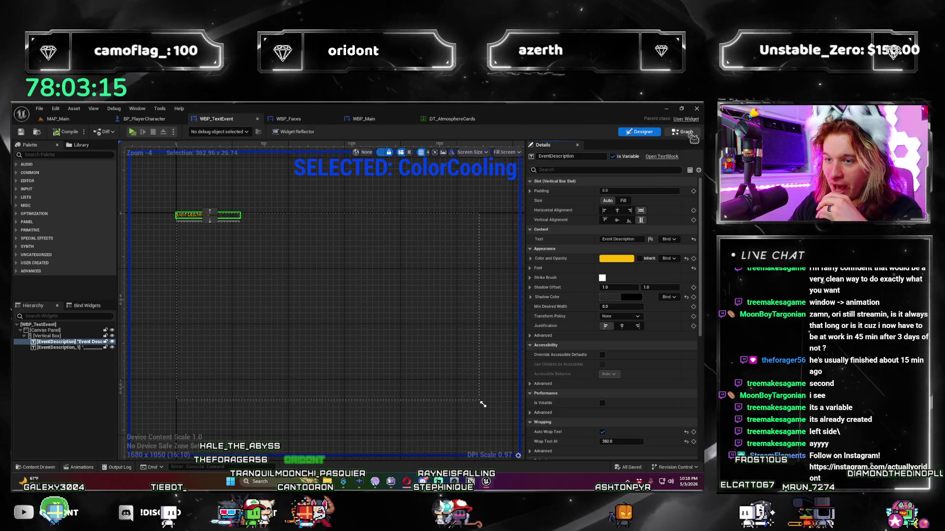
click(683, 132)
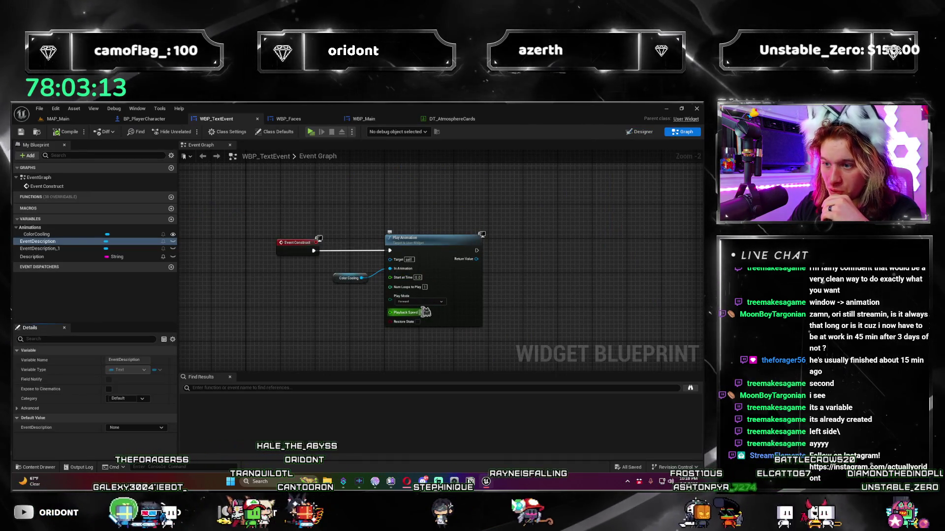
click(422, 313)
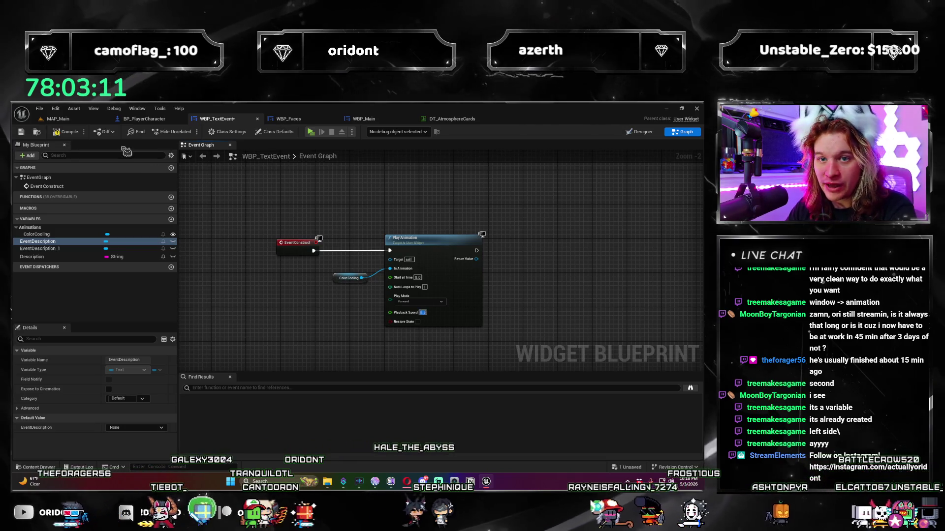
click(313, 131)
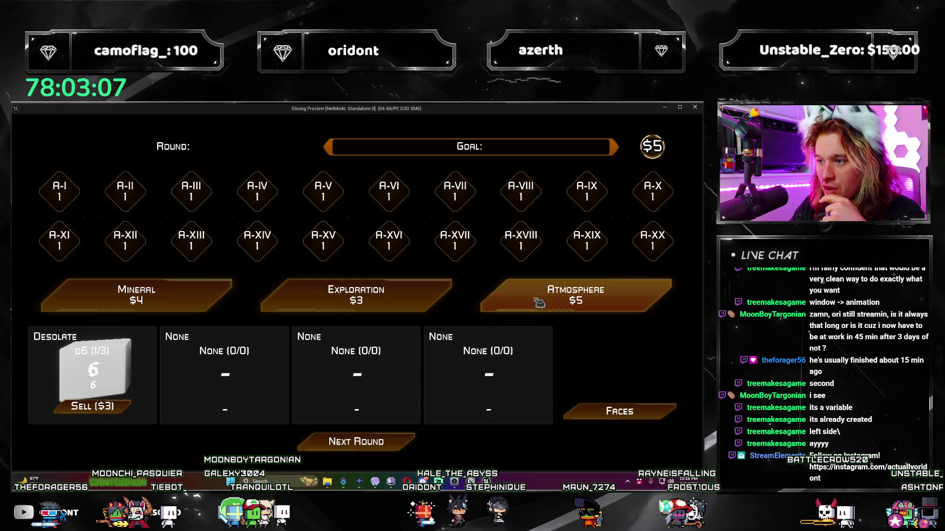
- Buy Atmosphere, take the Reflective die, clear round one, close the preview, and open DT_AtmosphereCards
click(539, 302)
click(345, 367)
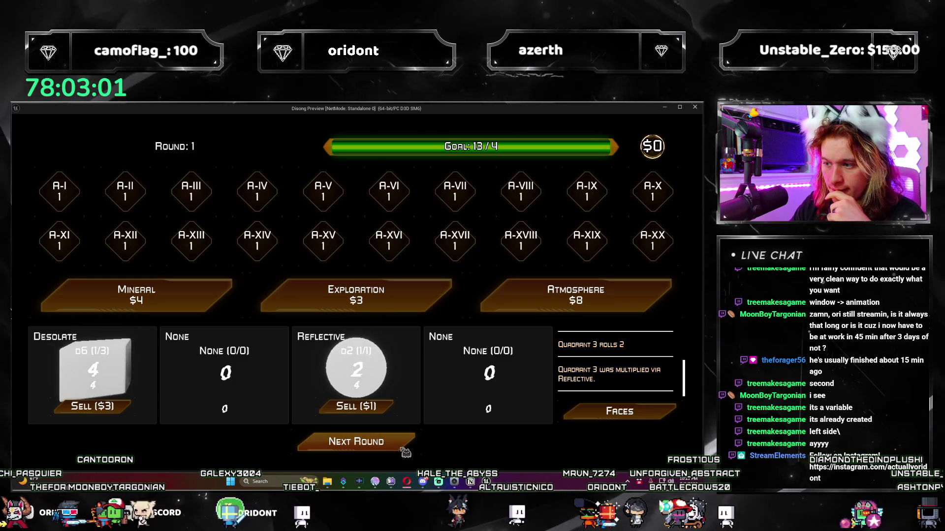
click(405, 451)
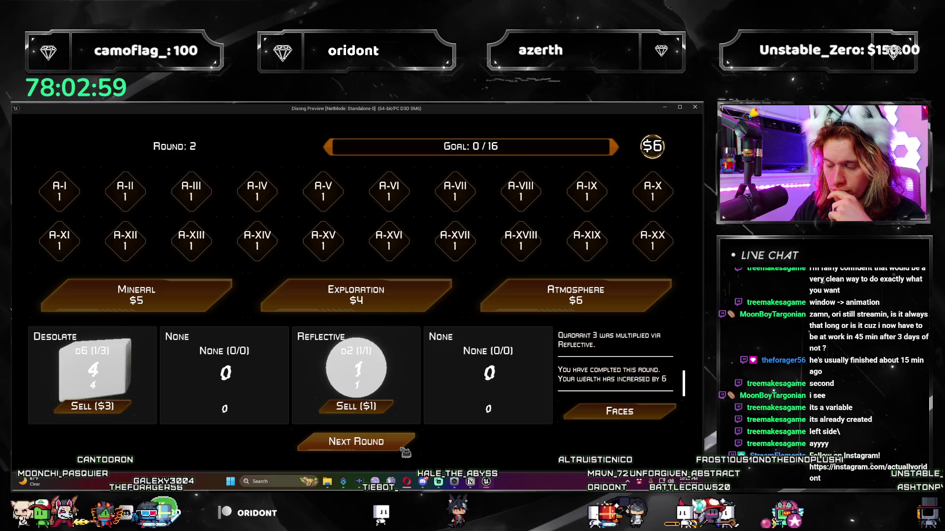
click(696, 108)
click(452, 119)
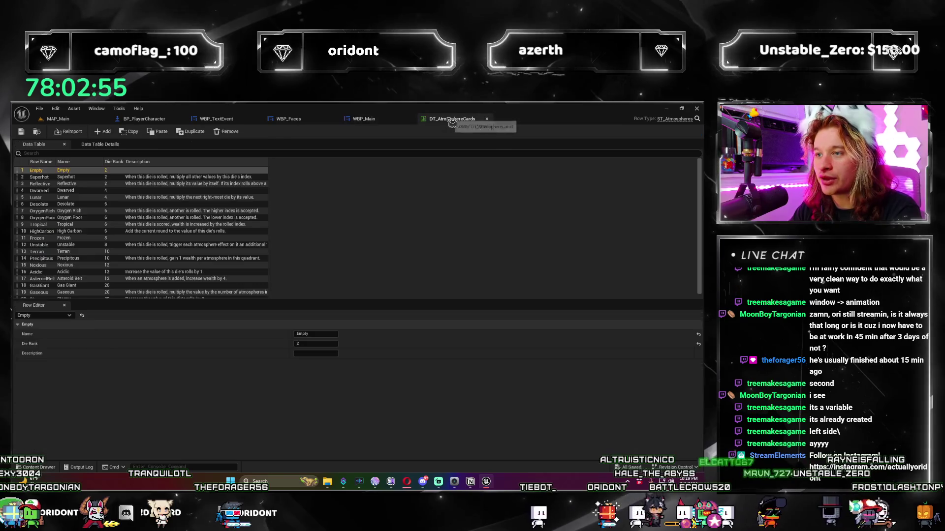
- View WBP_Main's Designer layout, then open WBP_TextEvent's Designer showing the size-24 Event Description font
click(364, 119)
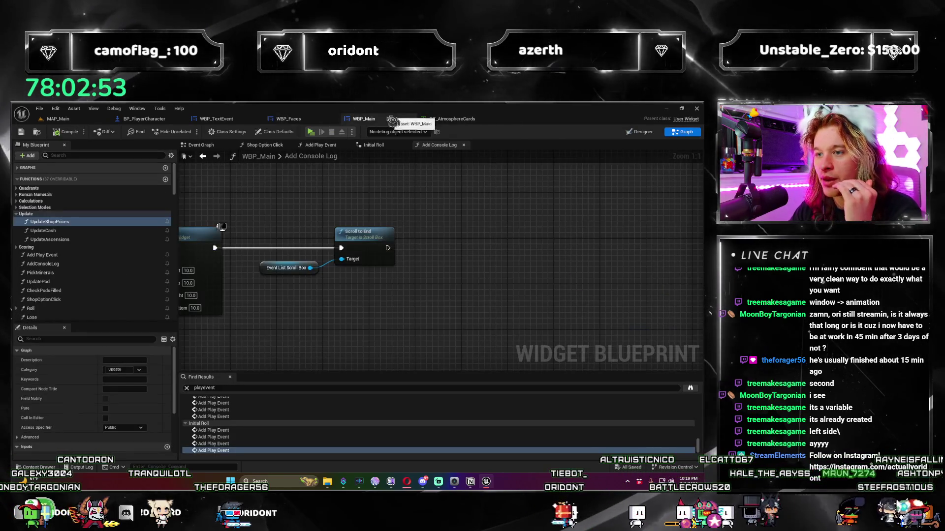
double_click(287, 268)
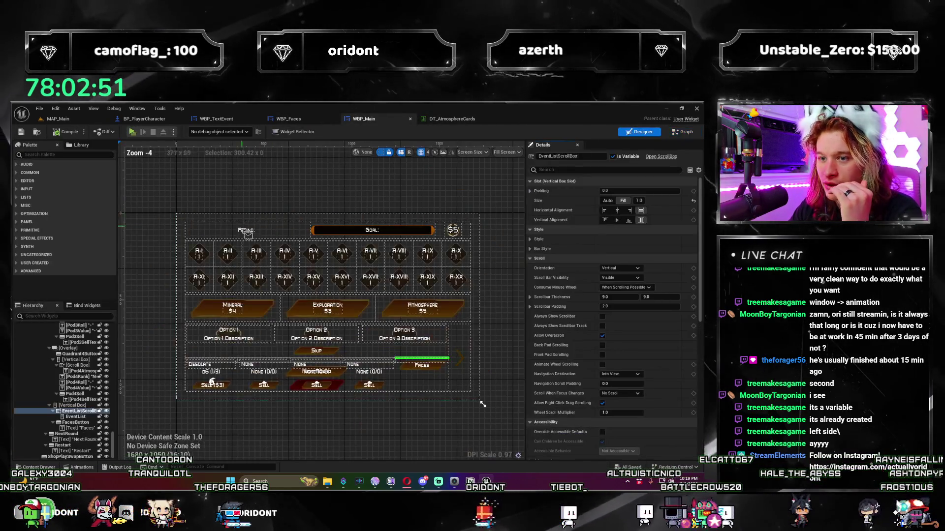
click(216, 120)
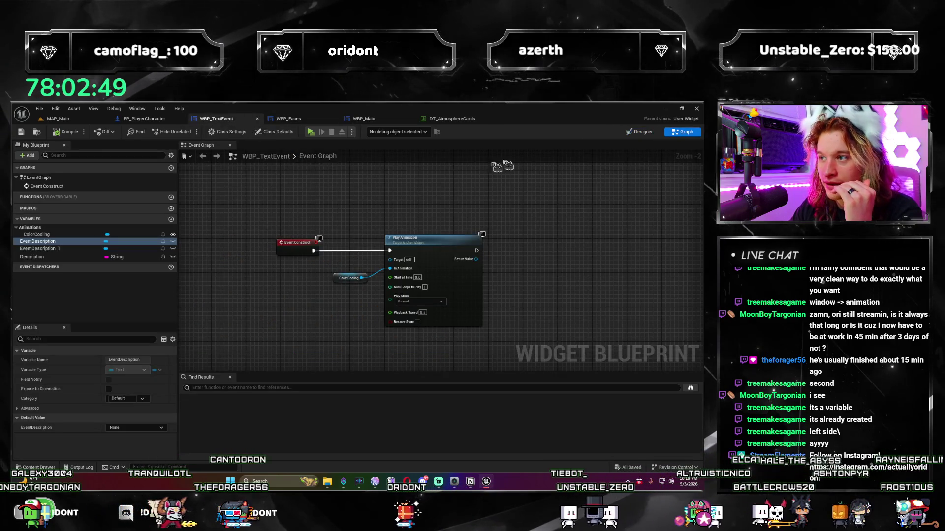
click(657, 137)
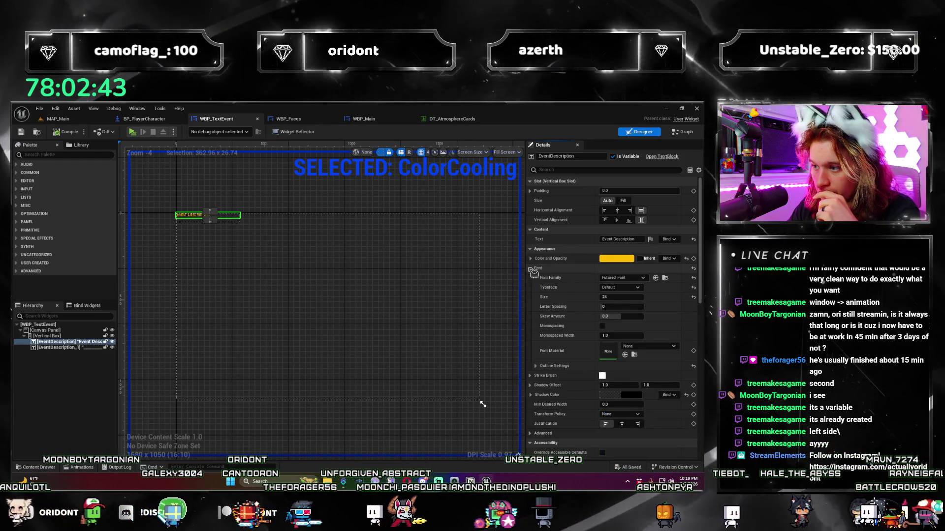
- Change the Event Description font size from 24 to 18, select EventDescription_1, and return to MAP_Main
click(538, 268)
click(620, 295)
text(18)
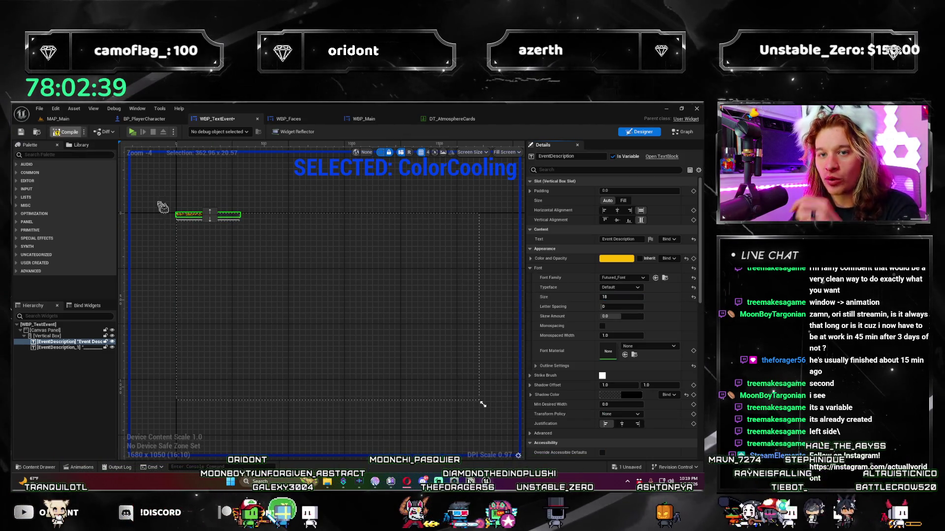
scroll(182, 234, up, 7)
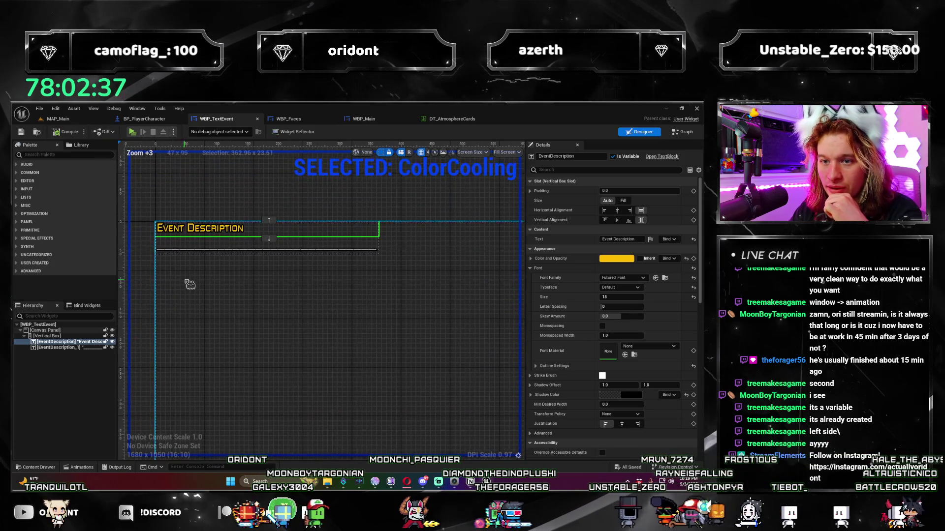
click(217, 254)
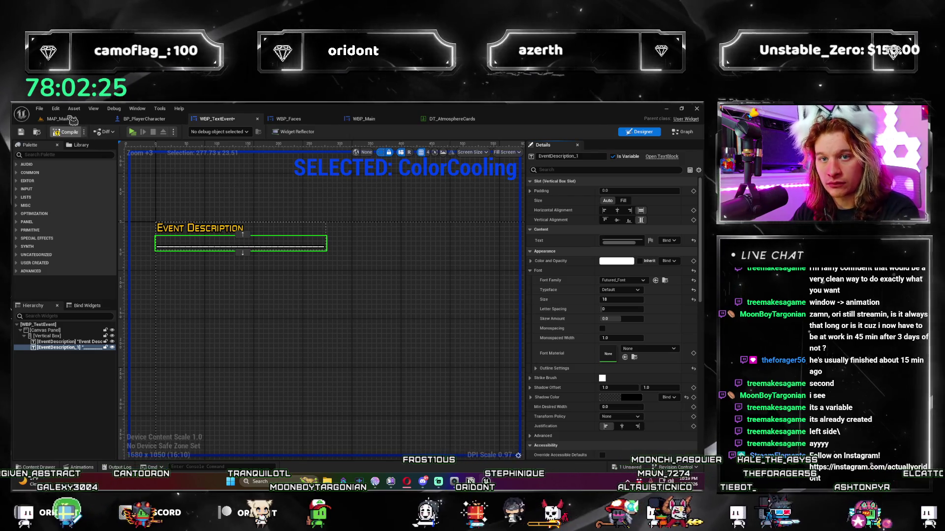
click(75, 120)
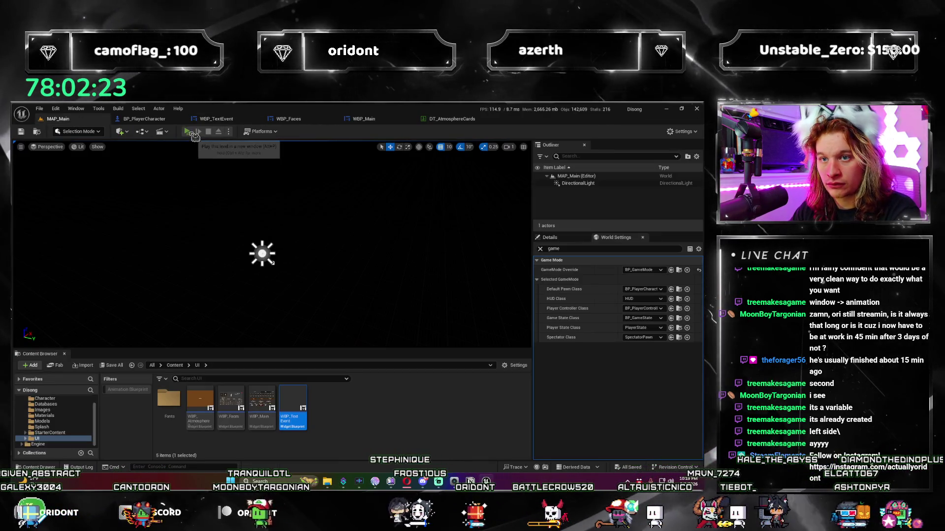
- Playtest two dice rounds, ending in a round-2 loss at 12/16, then restart and stop the preview
click(188, 132)
click(388, 451)
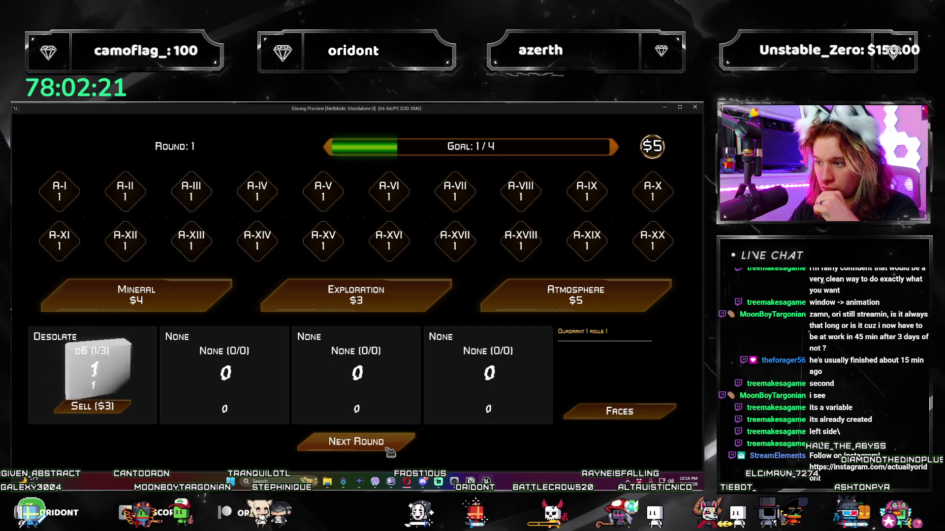
click(390, 451)
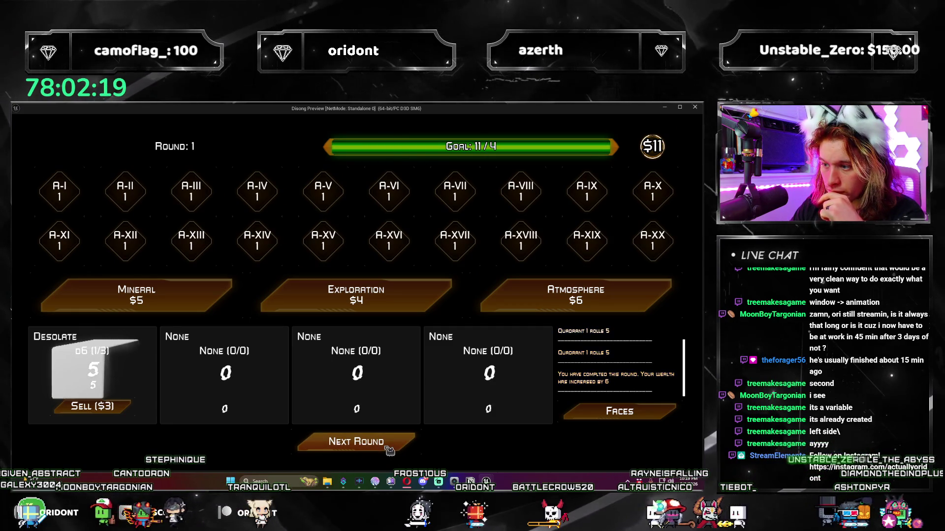
click(390, 452)
click(389, 451)
click(390, 451)
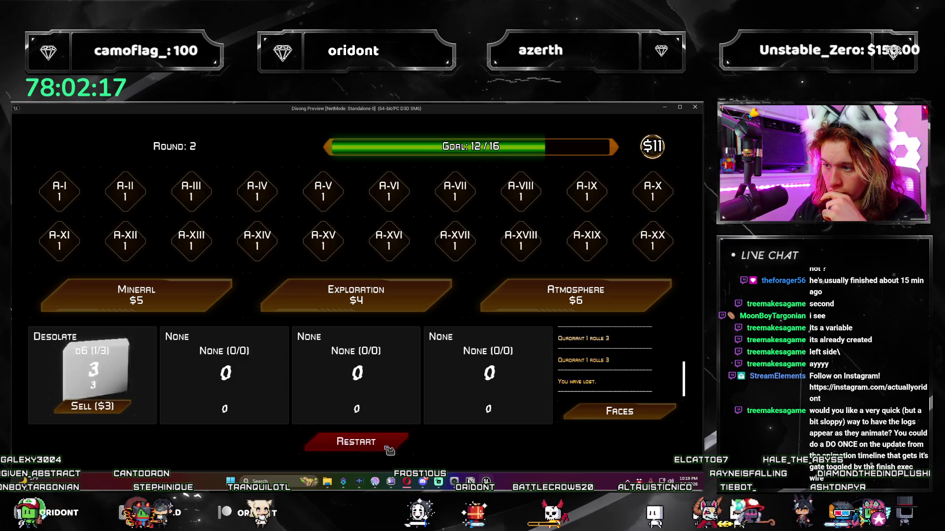
click(388, 450)
key(Escape)
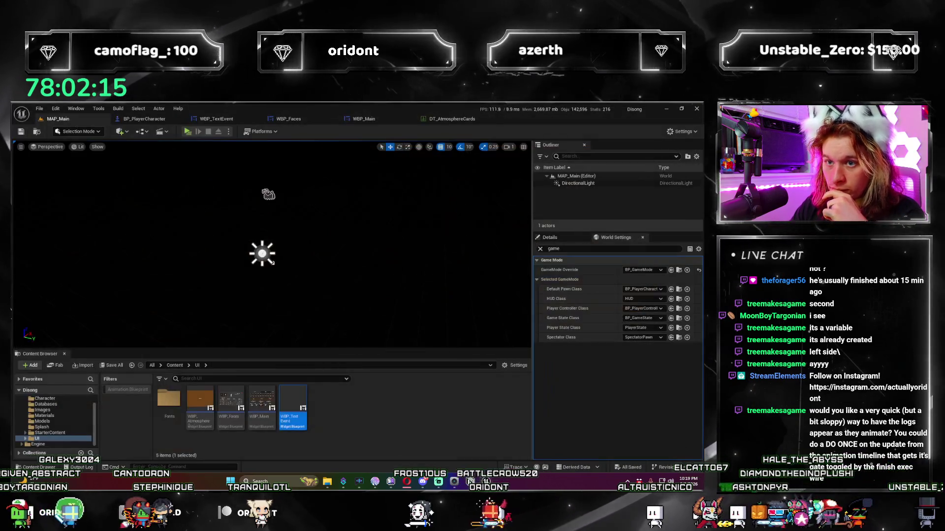
- Delete the EventDescription_1 text line in WBP_TextEvent and select Event Description
click(228, 120)
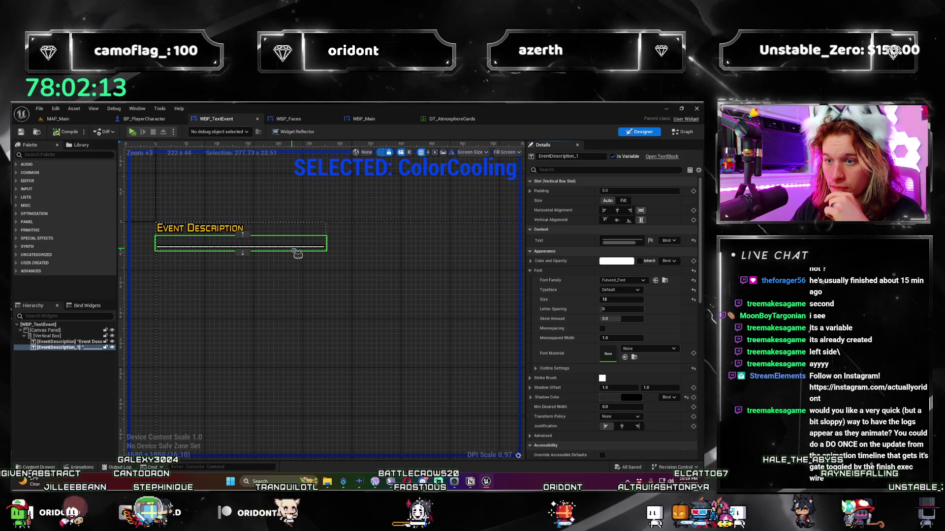
key(Delete)
click(246, 231)
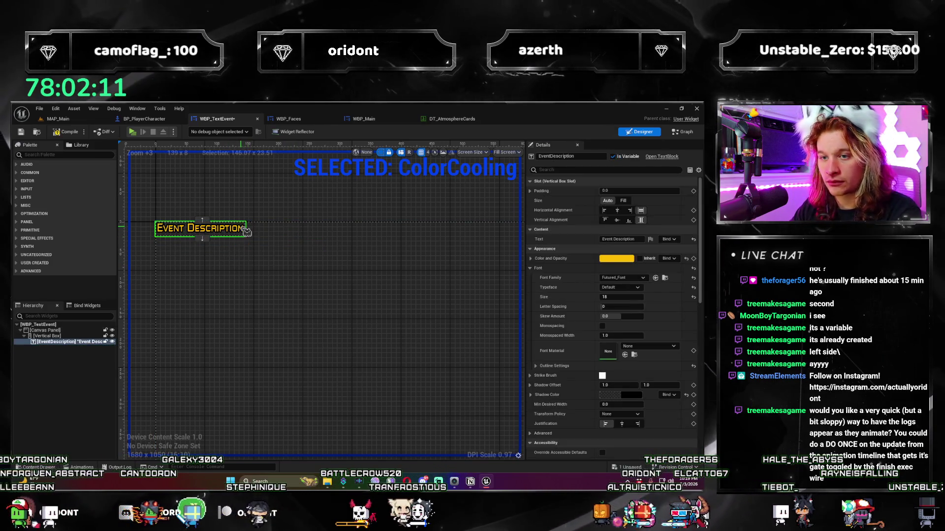
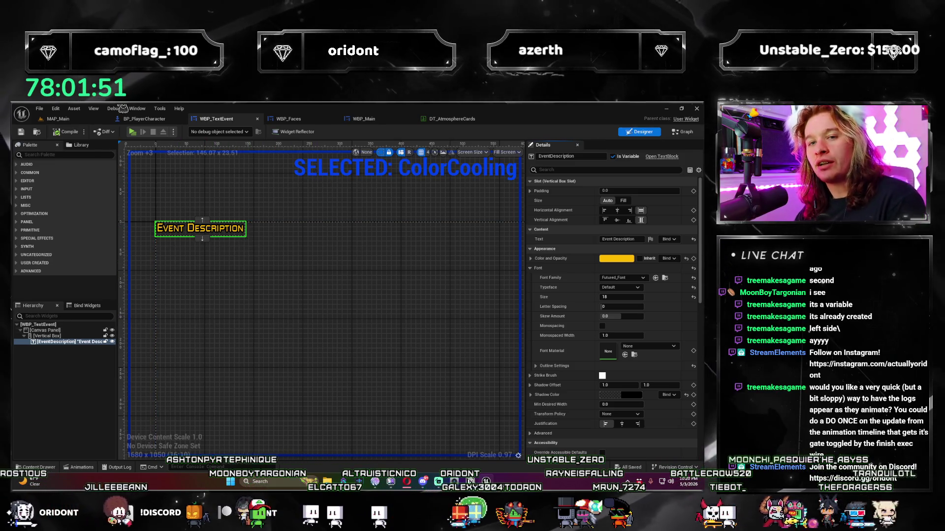
- Launch MAP_Main in a standalone preview, advance to round 2, and buy a $6 Atmosphere pack
click(78, 119)
click(186, 137)
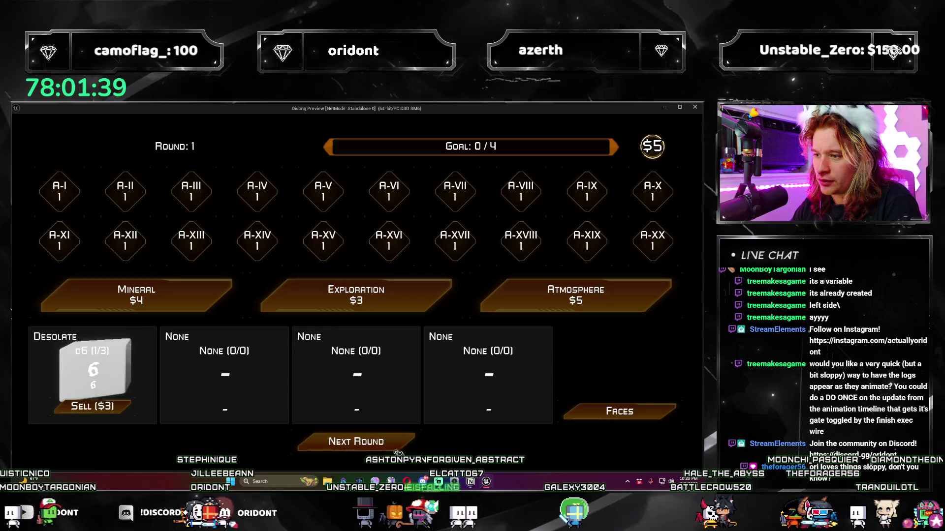
click(396, 449)
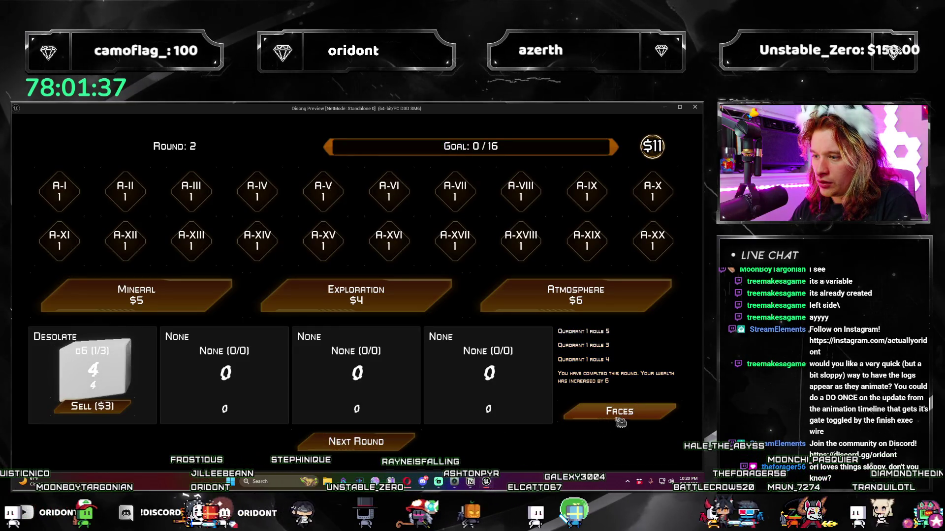
click(618, 413)
click(649, 165)
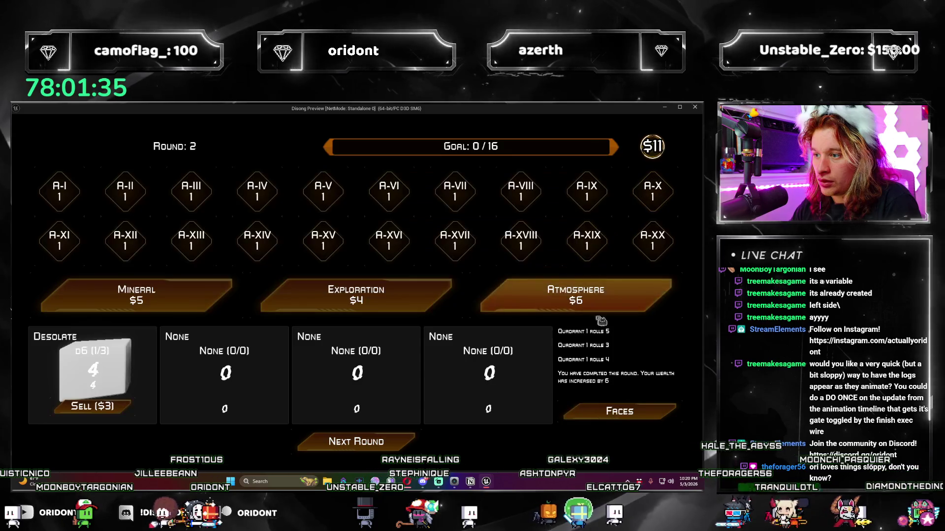
click(576, 295)
- Take the Reflective die, buy another Atmosphere pack, add the Tropical die, then play round 3
click(339, 367)
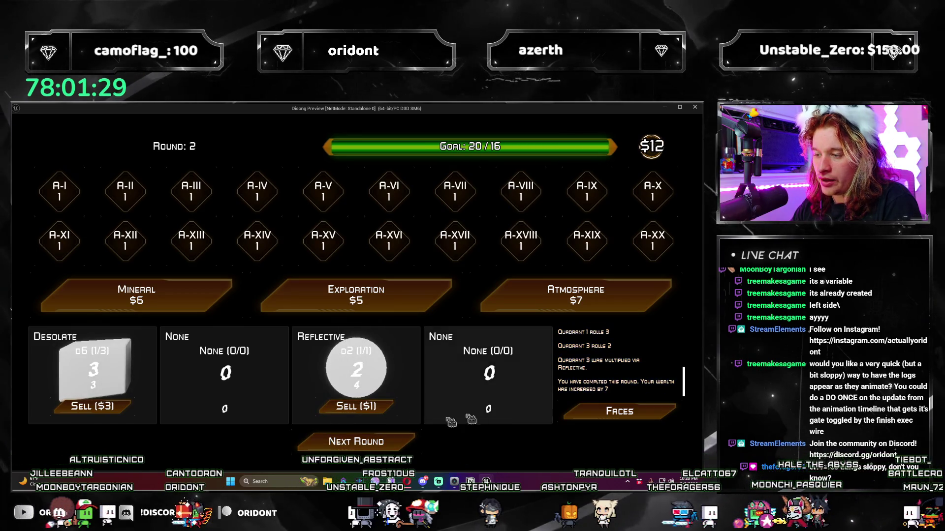
click(521, 306)
click(152, 367)
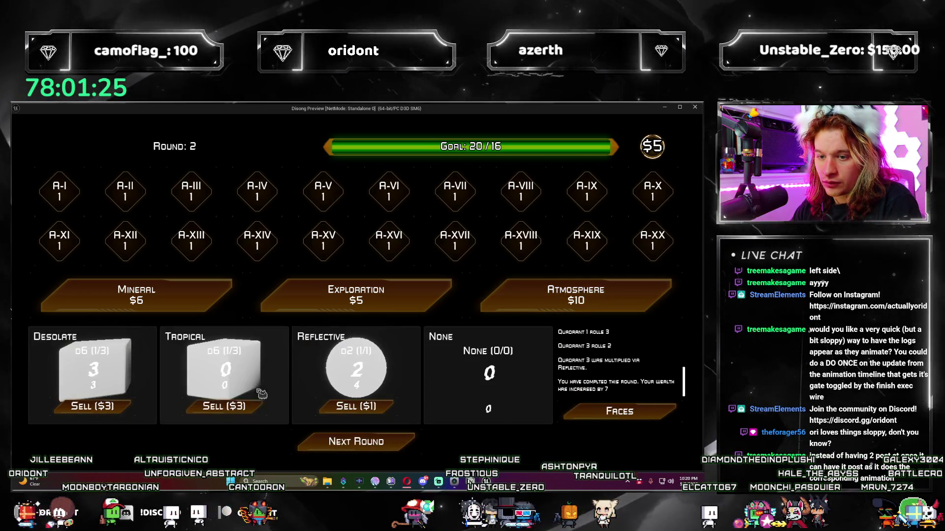
click(388, 444)
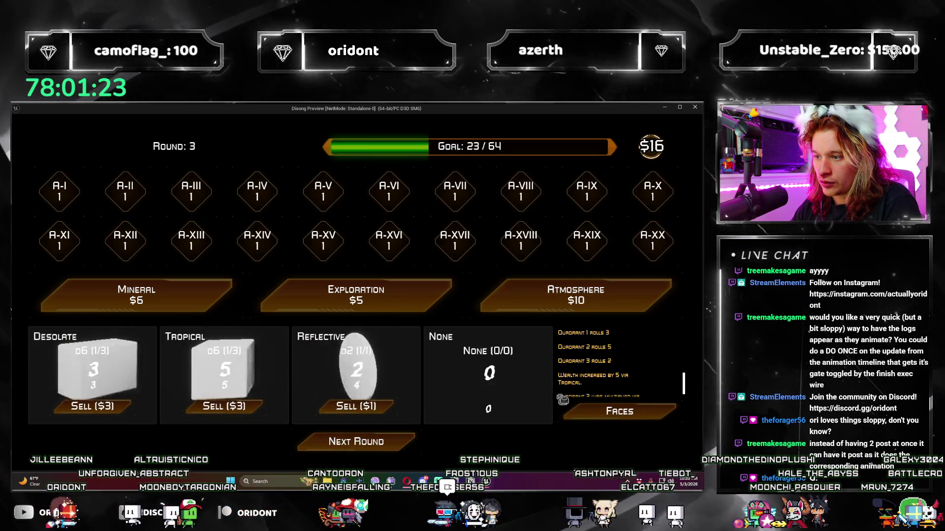
click(407, 449)
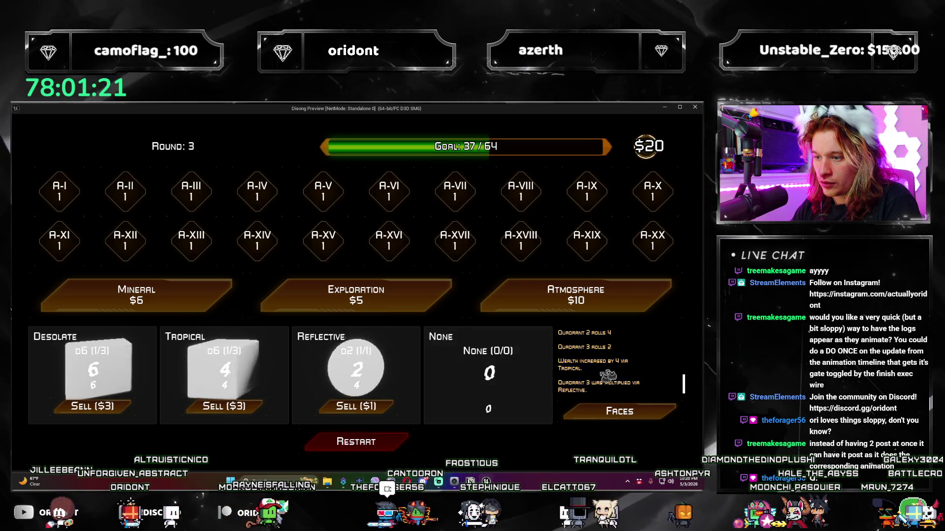
- Buy a $10 Atmosphere pack, skip the new die, restart from round 1, and close the preview
click(559, 300)
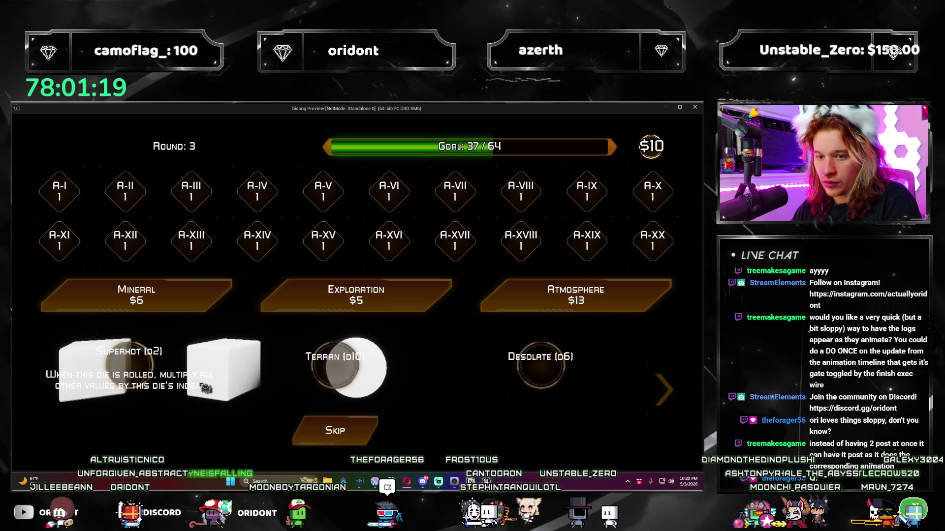
click(135, 371)
click(396, 447)
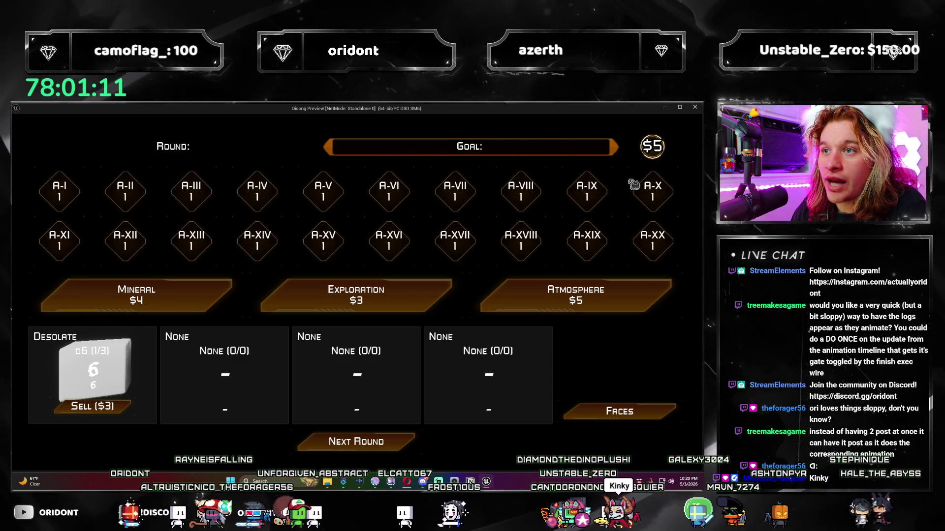
click(695, 108)
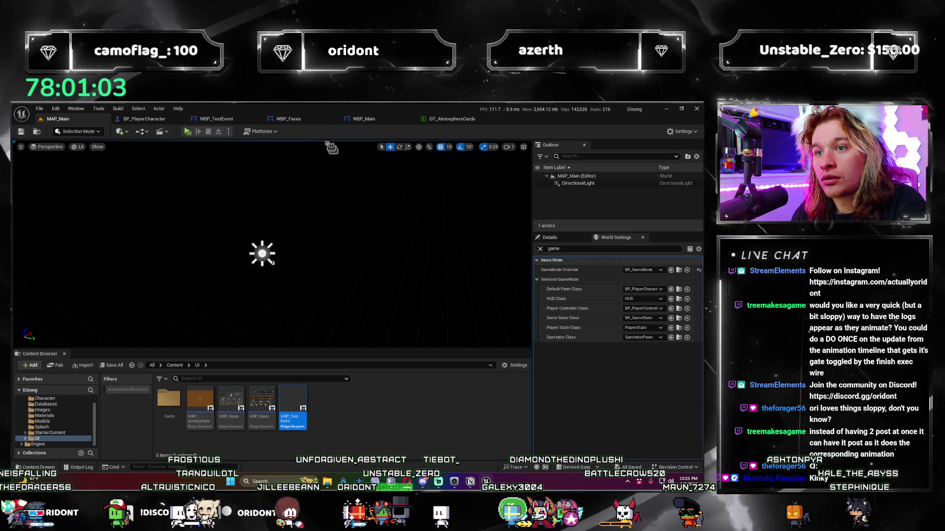
- Look over the WBP_Faces graph, the DT_AtmosphereCards table, and the BP_PlayerCharacter event graph
click(217, 119)
click(288, 118)
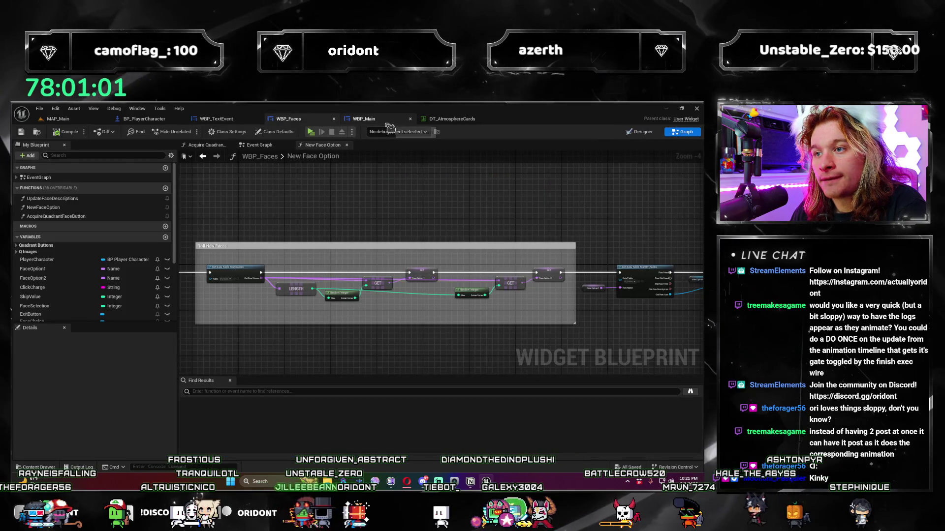
click(386, 120)
click(460, 119)
click(148, 119)
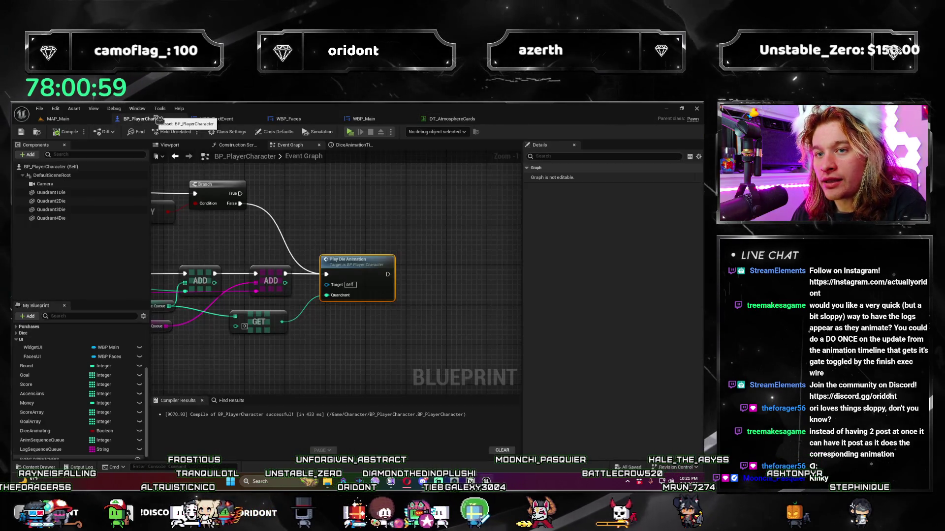
click(295, 119)
click(144, 119)
- Close the DiceAnimationTimeline tab and bring up the WBP_TextEvent widget designer
scroll(446, 326, up, 1)
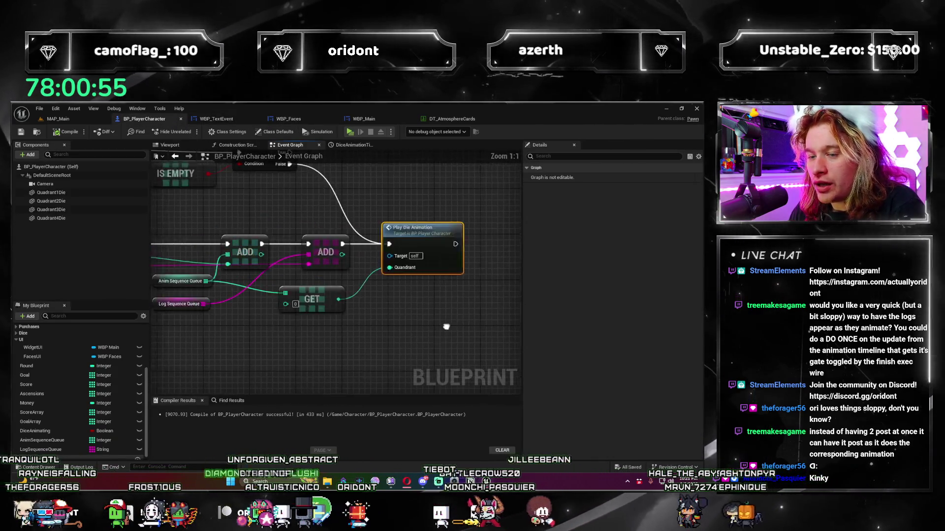
scroll(447, 327, down, 3)
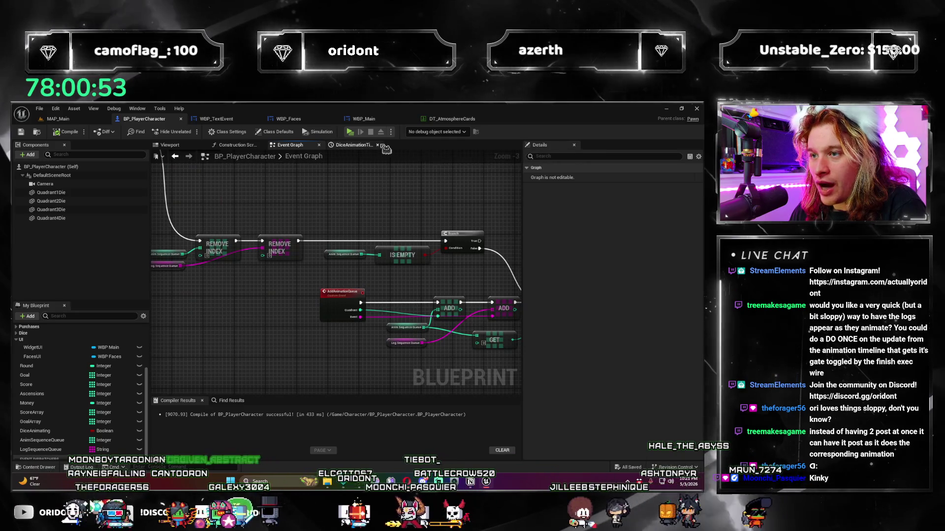
click(377, 145)
scroll(436, 259, down, 3)
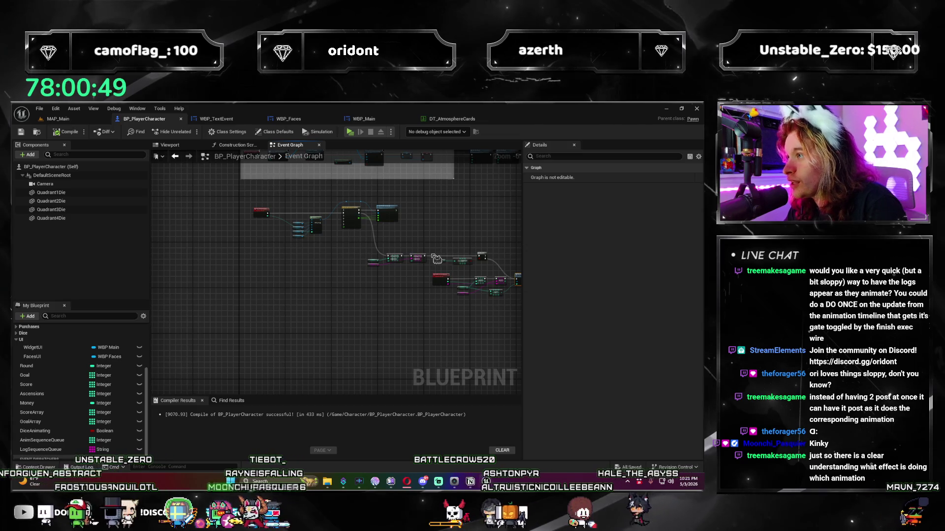
scroll(426, 257, up, 7)
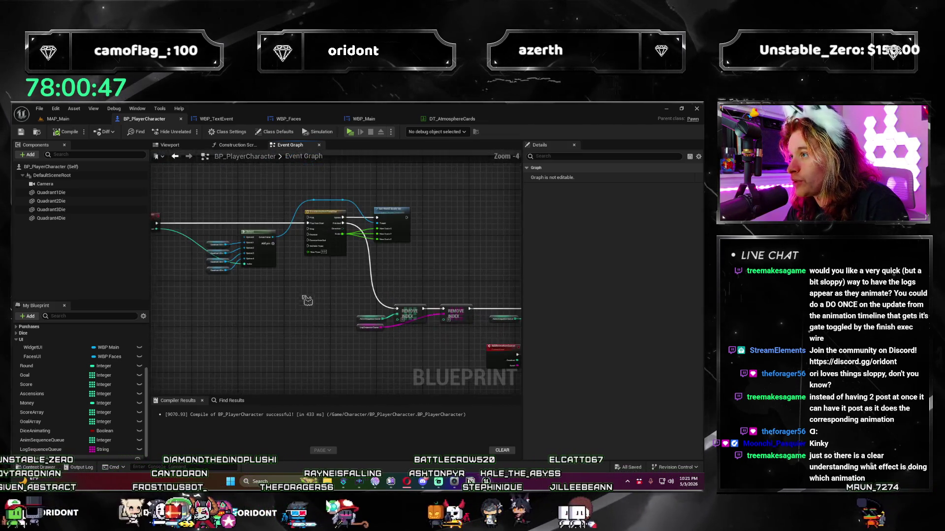
scroll(283, 300, down, 4)
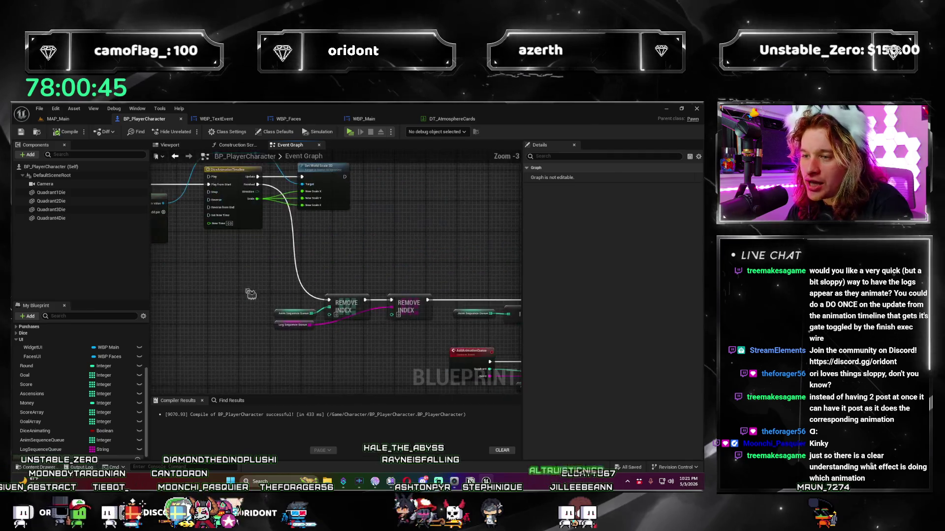
scroll(266, 255, up, 2)
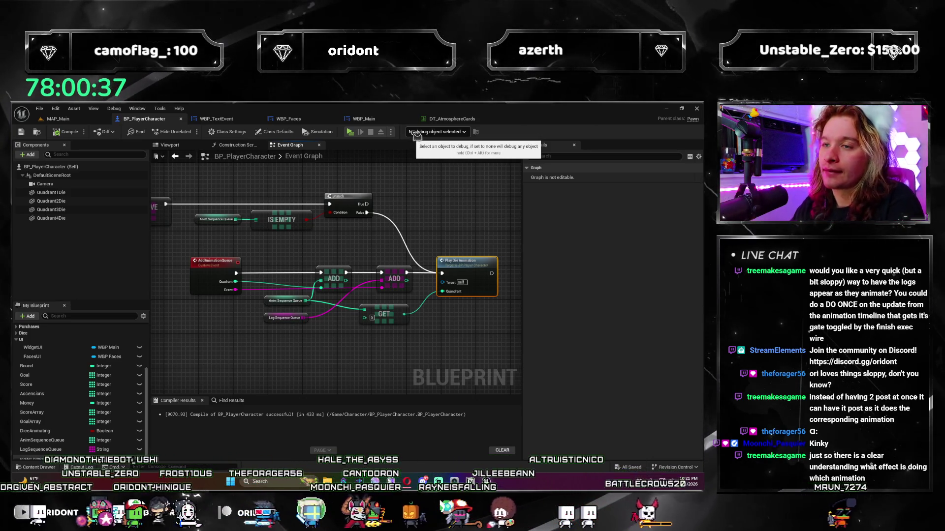
click(251, 120)
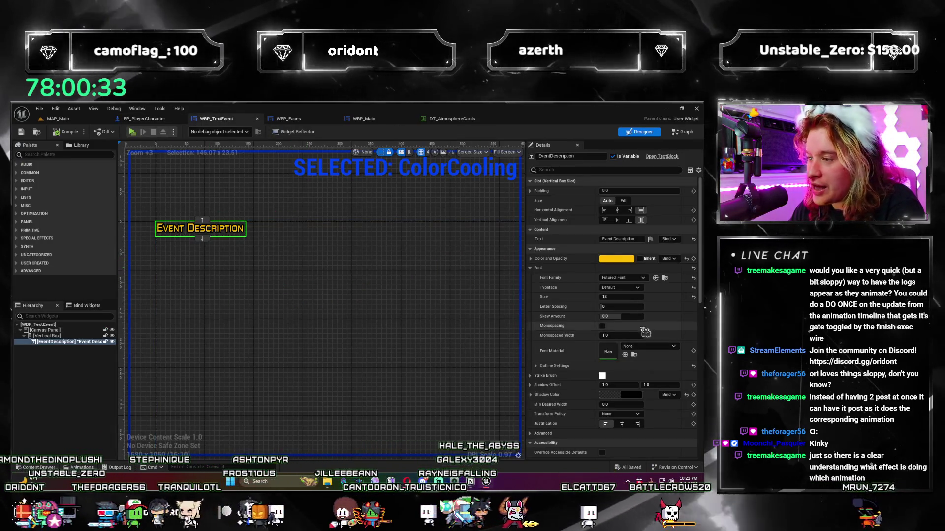
- Set the Event Description font size to 24 and centre it horizontally
click(621, 297)
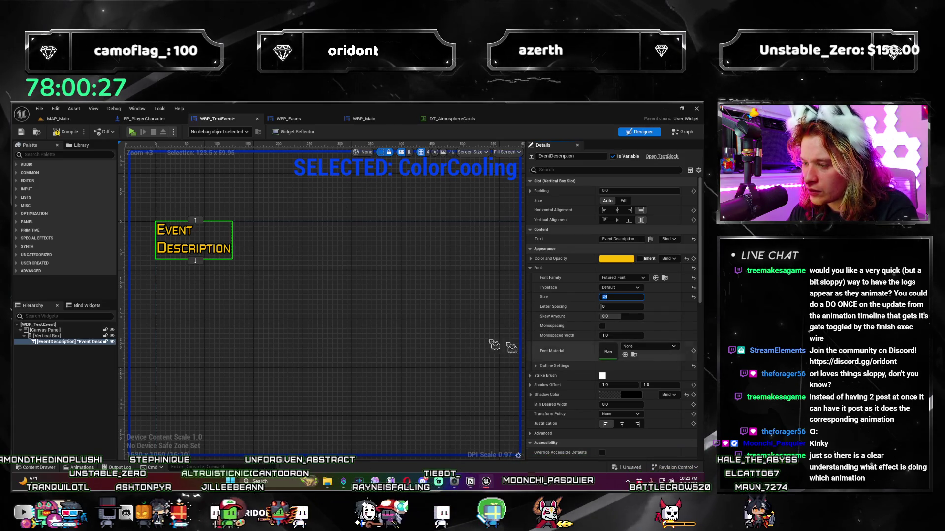
key(Return)
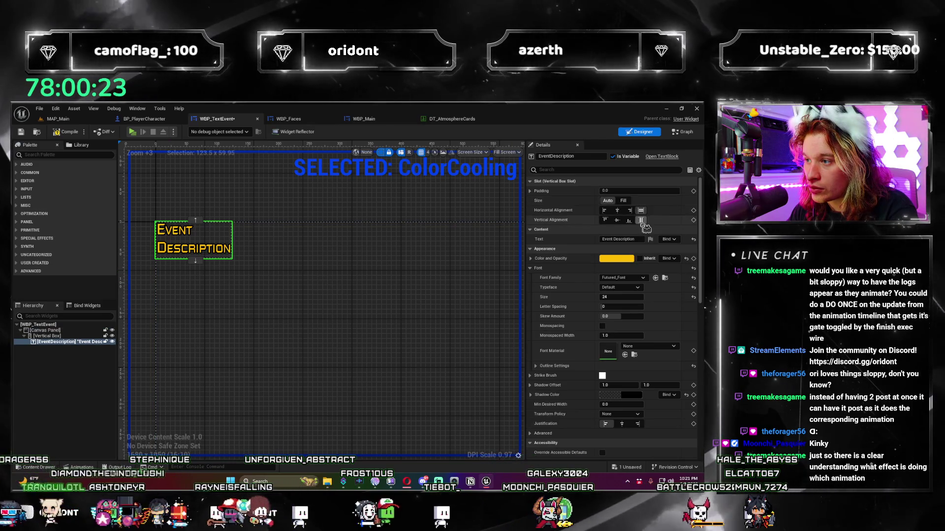
click(618, 210)
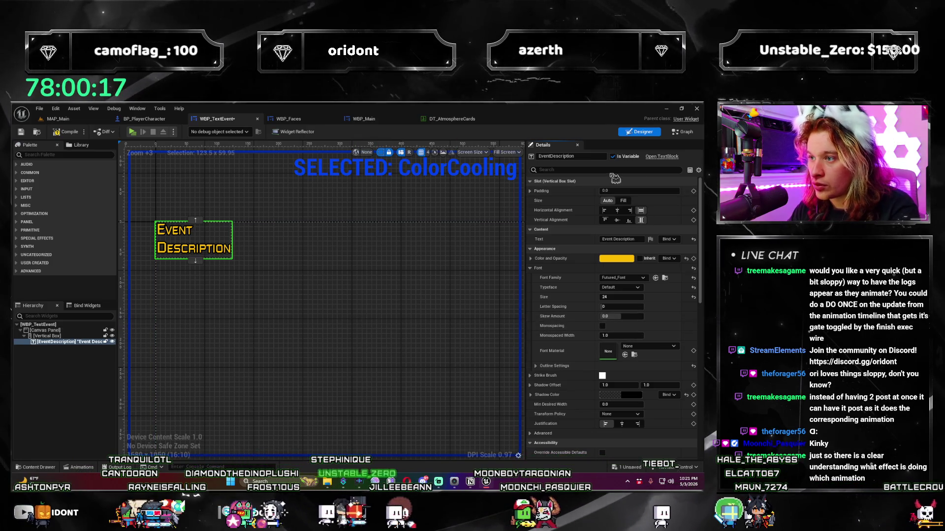
- Turn off Auto Wrap Text for Event Description and launch a standalone playtest
text(wrap)
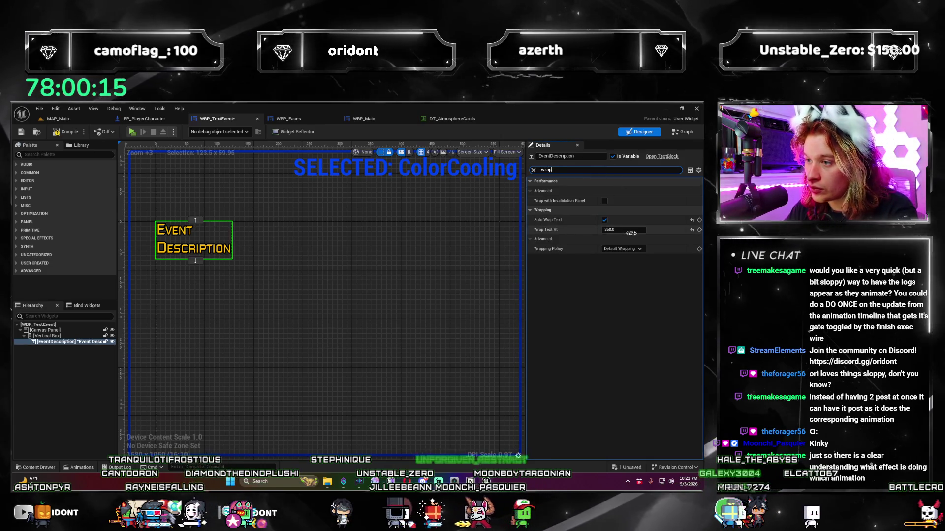
click(605, 220)
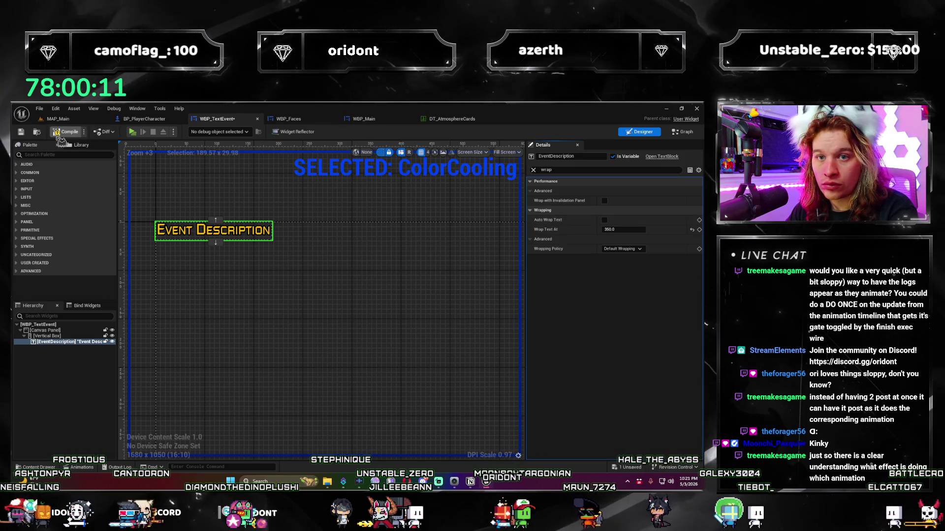
click(136, 137)
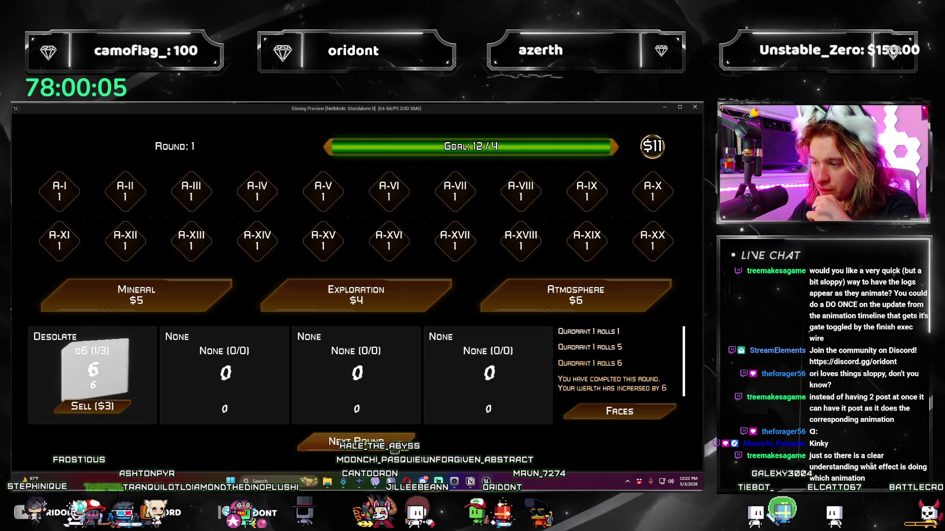
- Advance to round 2, buy Atmosphere, take the Reflective die, and roll for the next round
click(392, 446)
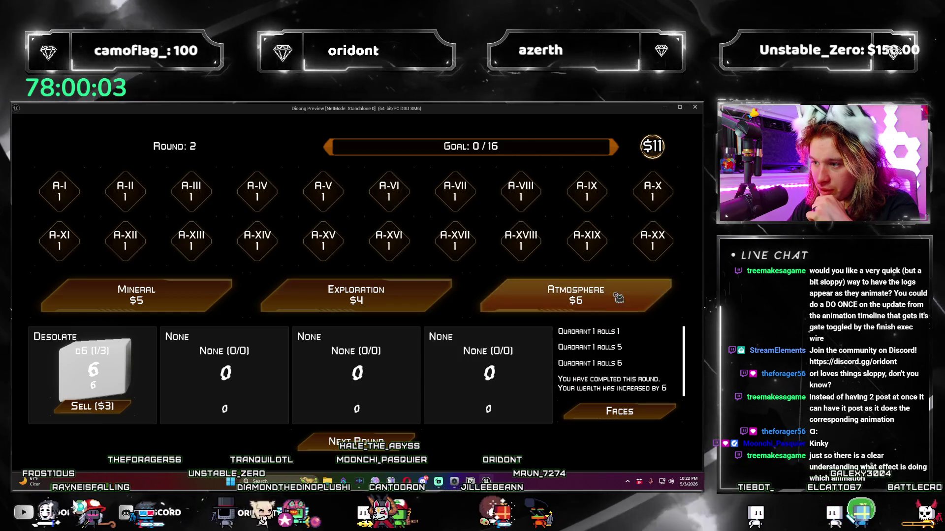
click(576, 296)
click(357, 374)
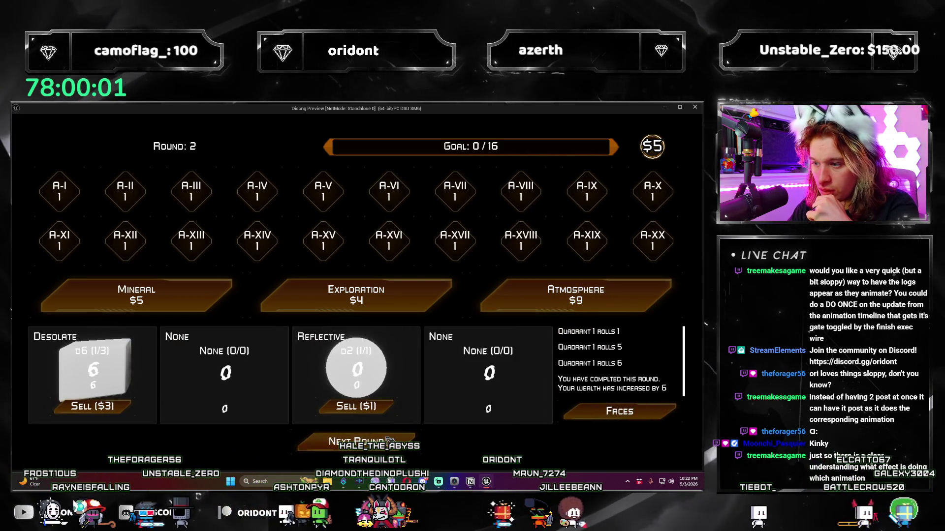
click(389, 440)
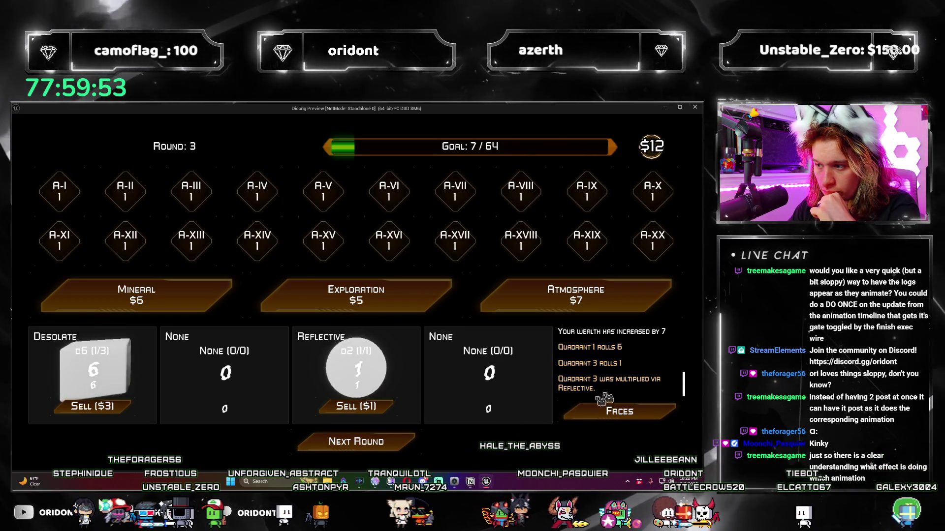
- Play round 3 through to the loss, restart from round 1, and close the preview
click(388, 448)
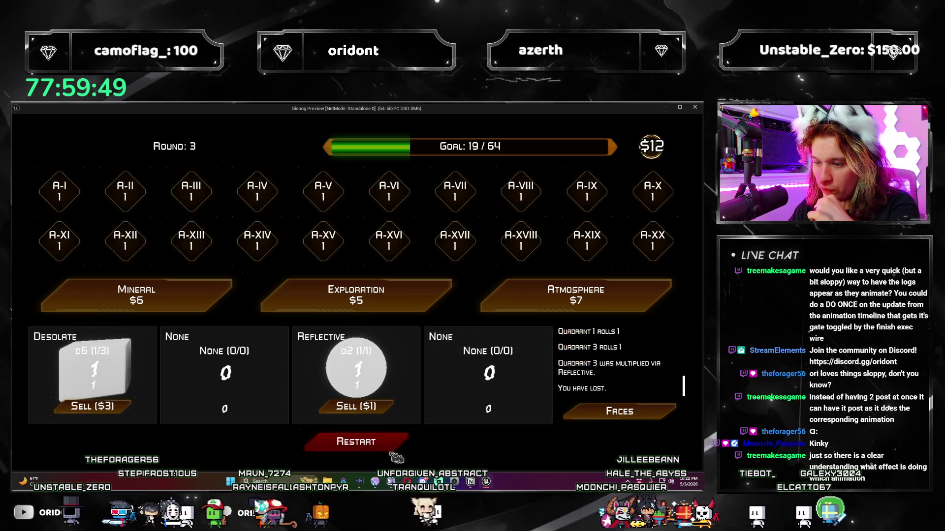
click(394, 448)
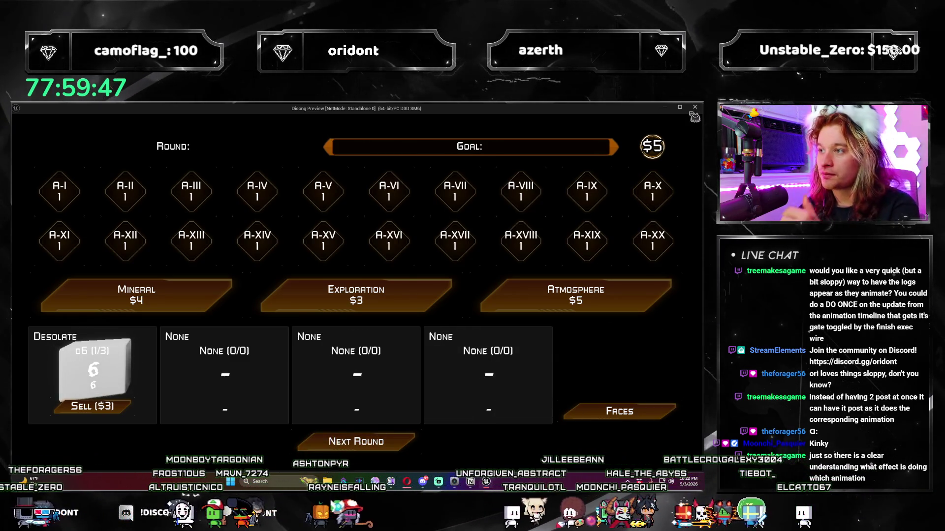
click(695, 108)
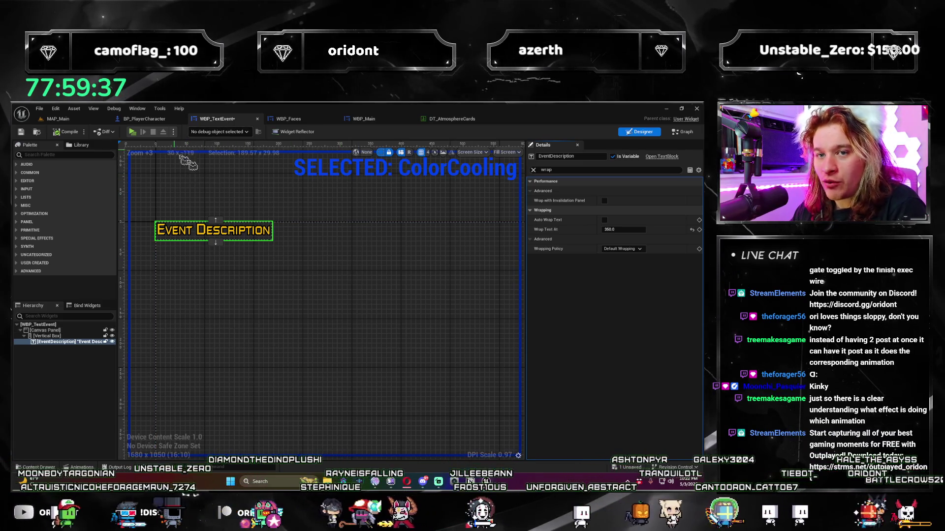
- Review the dice animation timeline nodes in BP_PlayerCharacter, then show WBP_Faces' New Face Option graph
click(291, 197)
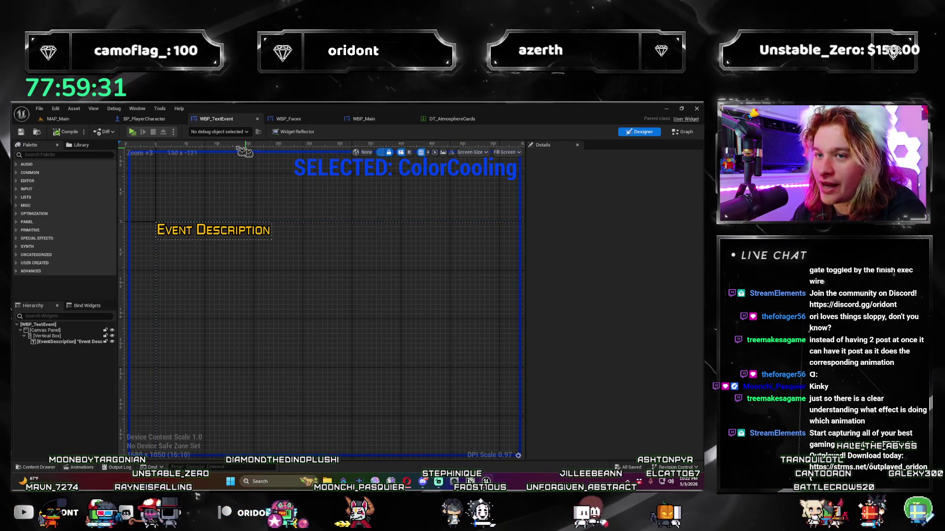
click(146, 120)
scroll(429, 361, down, 1)
mouse_move(429, 361)
mouse_down()
mouse_move(426, 300)
mouse_move(267, 302)
mouse_move(306, 169)
mouse_up()
click(286, 119)
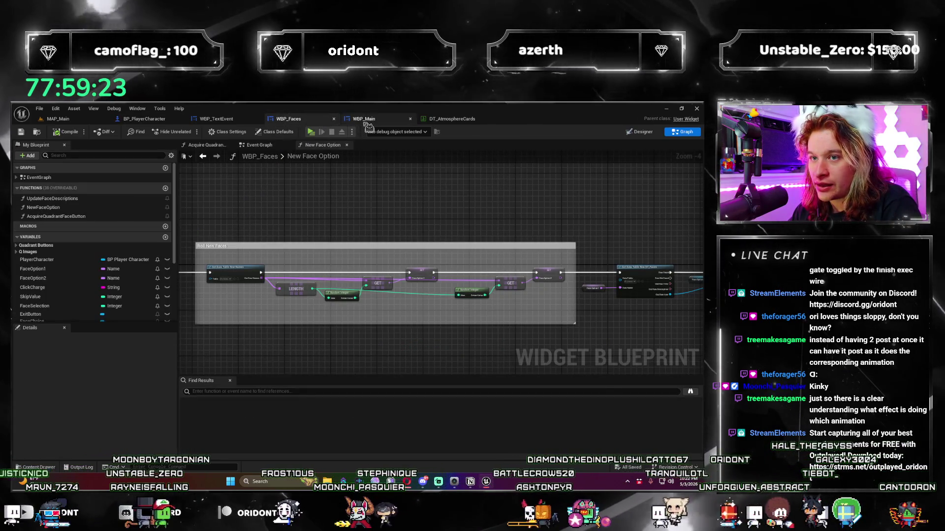
- Switch WBP_Main to its node graph and close the Add Console Log graph
click(364, 119)
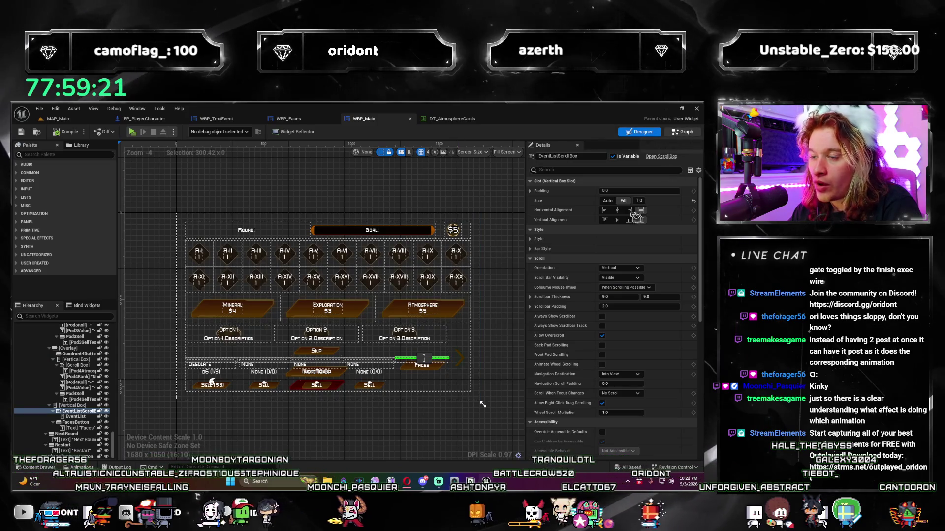
click(682, 131)
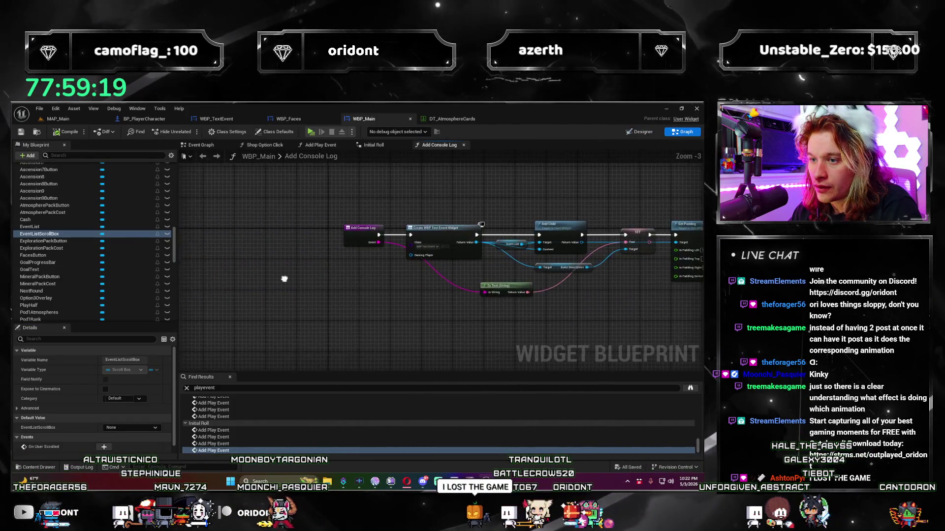
drag(284, 279, 198, 278)
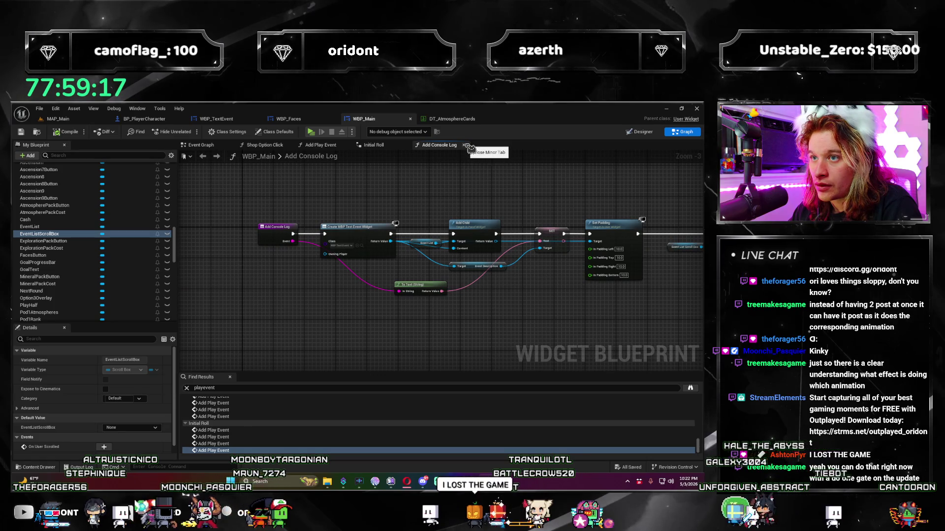
click(465, 145)
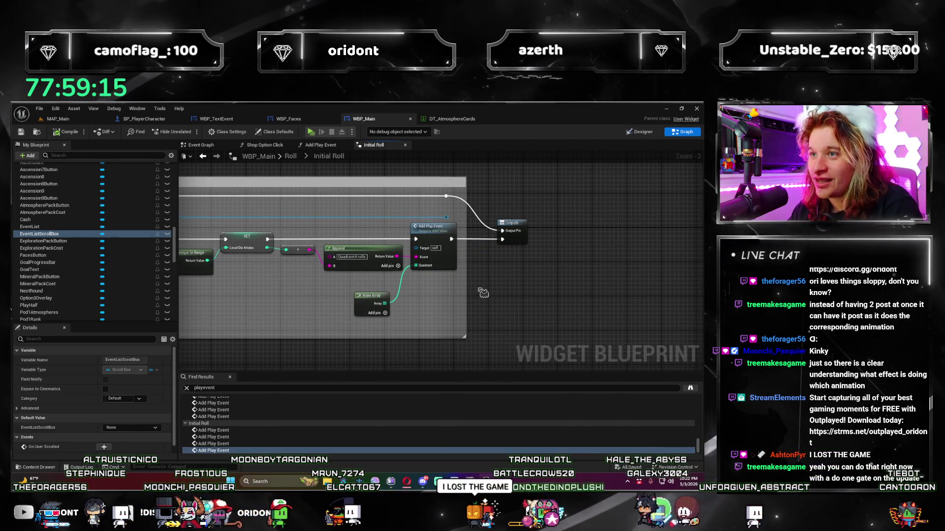
- Inspect the play-event call in WBP_Main's Initial Roll graph
drag(493, 275, 273, 288)
scroll(422, 261, up, 2)
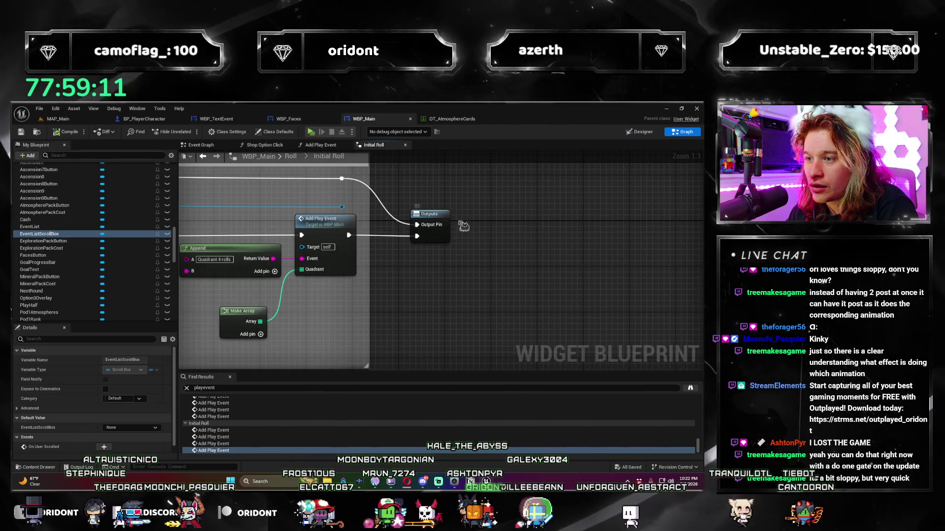
mouse_move(322, 229)
mouse_down()
mouse_move(357, 238)
mouse_move(511, 340)
mouse_move(566, 295)
mouse_move(392, 218)
mouse_up()
scroll(511, 340, down, 1)
scroll(566, 295, down, 1)
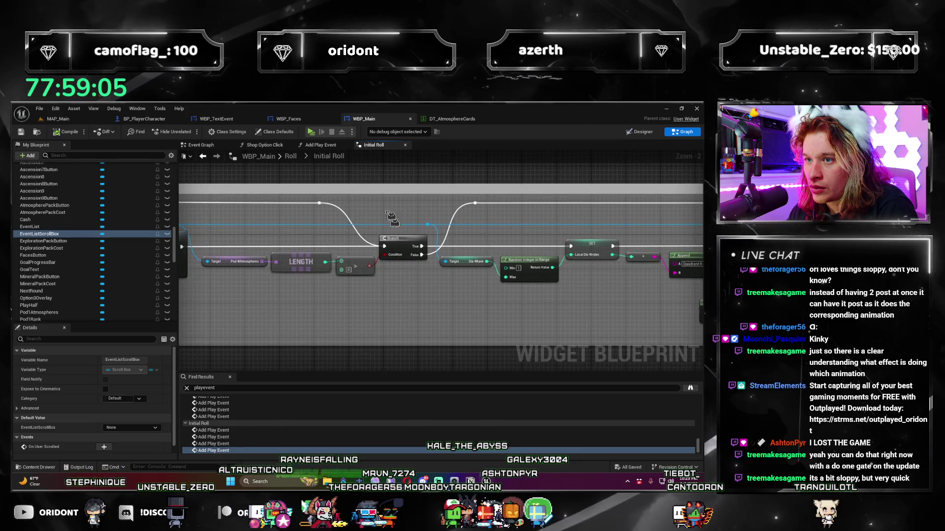
- In BP_PlayerCharacter, follow the Play Die Animation call to its PlayDieAnimation custom event
click(144, 119)
mouse_move(191, 170)
mouse_down()
mouse_move(246, 221)
mouse_move(284, 325)
mouse_up()
scroll(247, 222, up, 2)
mouse_move(442, 279)
mouse_down()
mouse_move(374, 275)
mouse_move(344, 290)
mouse_move(292, 290)
mouse_up()
scroll(345, 290, up, 1)
double_click(321, 291)
drag(187, 239, 168, 236)
scroll(167, 237, down, 1)
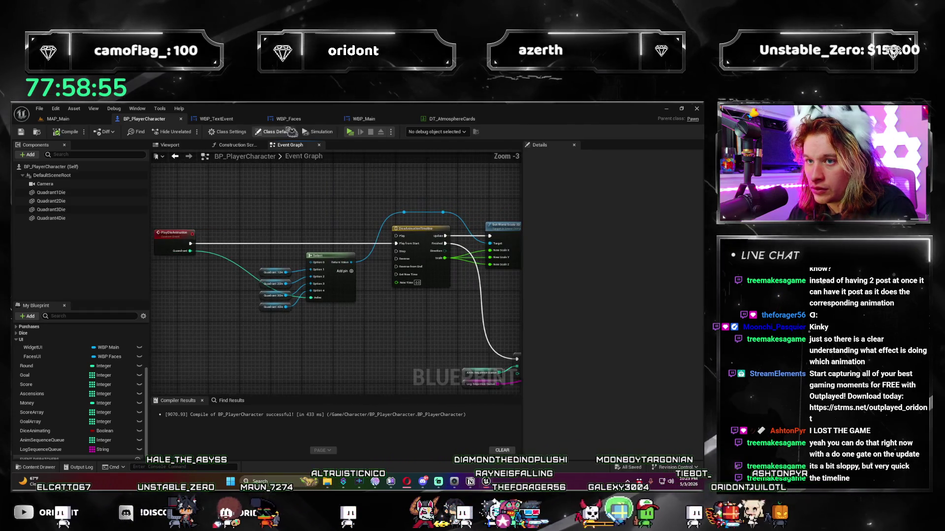
- Check the two Add Console Log nodes in WBP_Main's Add Play Event graph
click(389, 123)
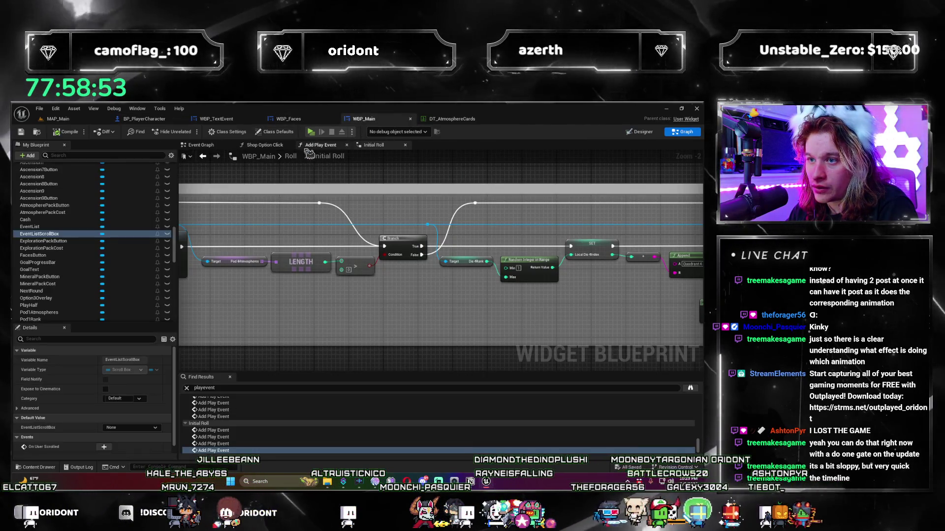
scroll(408, 222, up, 3)
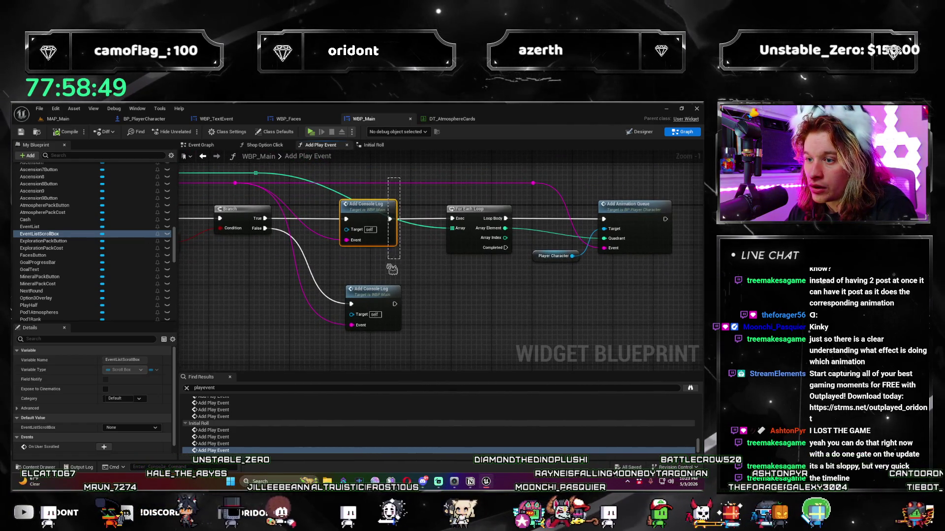
drag(392, 269, 383, 322)
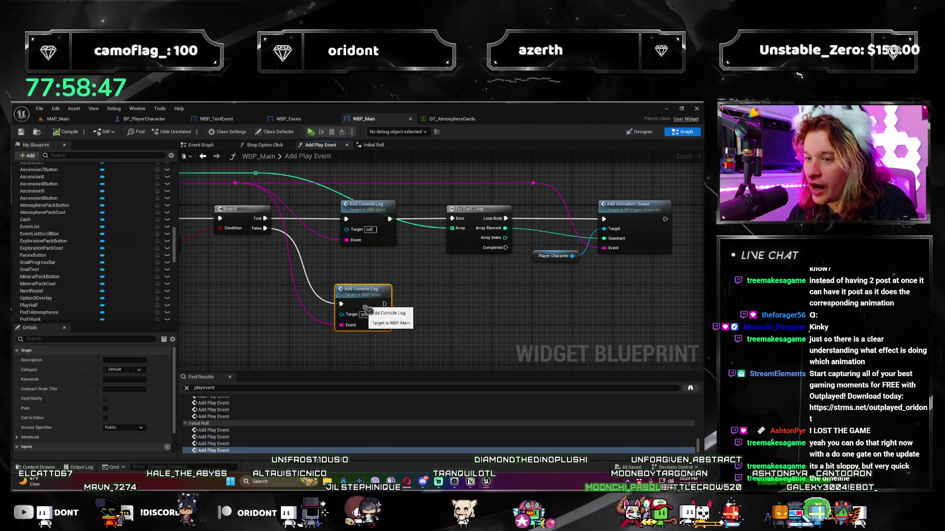
click(432, 283)
scroll(432, 283, down, 2)
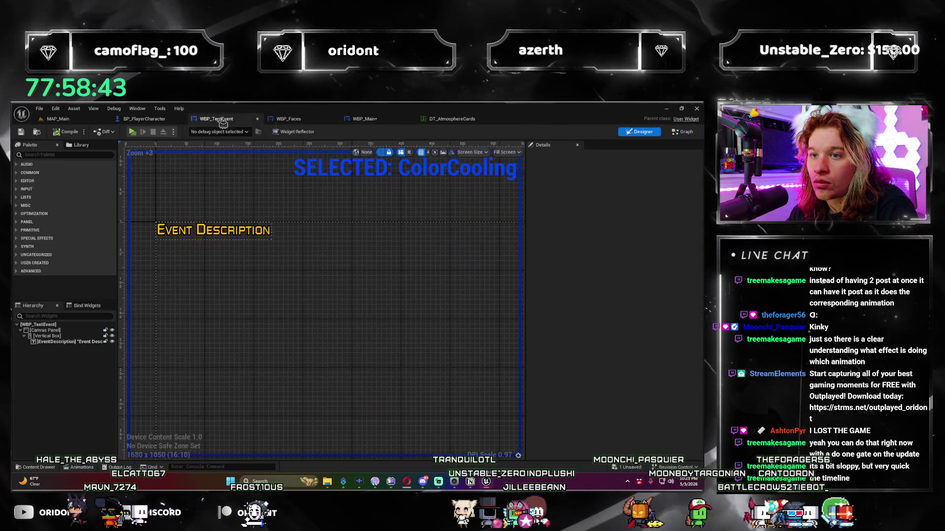
click(217, 119)
click(364, 119)
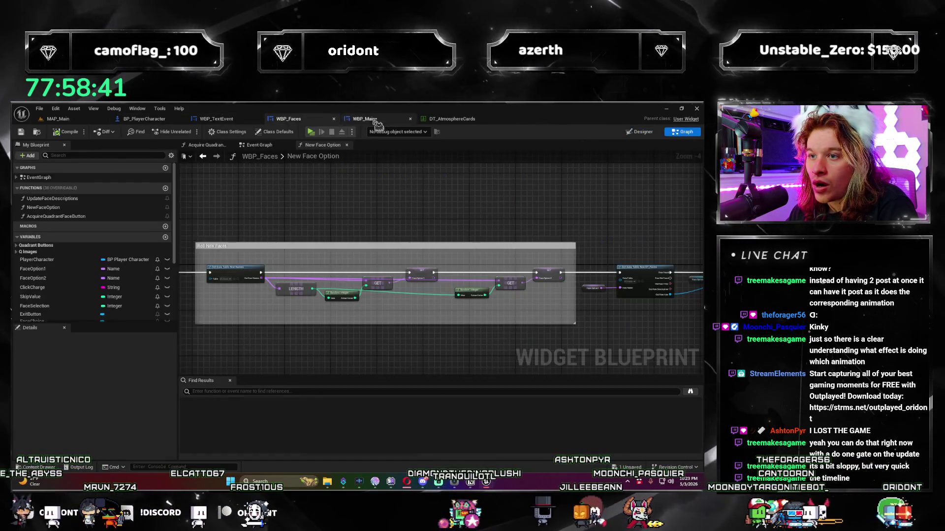
- Inspect the PlayDieAnimation event beside the timeline and Set World Scale 3D nodes in BP_PlayerCharacter
click(288, 118)
click(144, 118)
scroll(326, 269, up, 1)
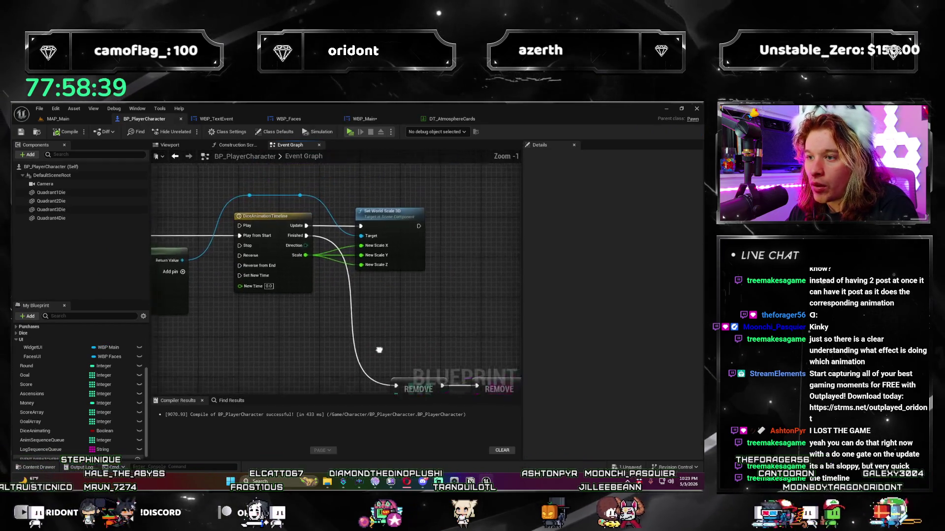
drag(398, 324, 316, 244)
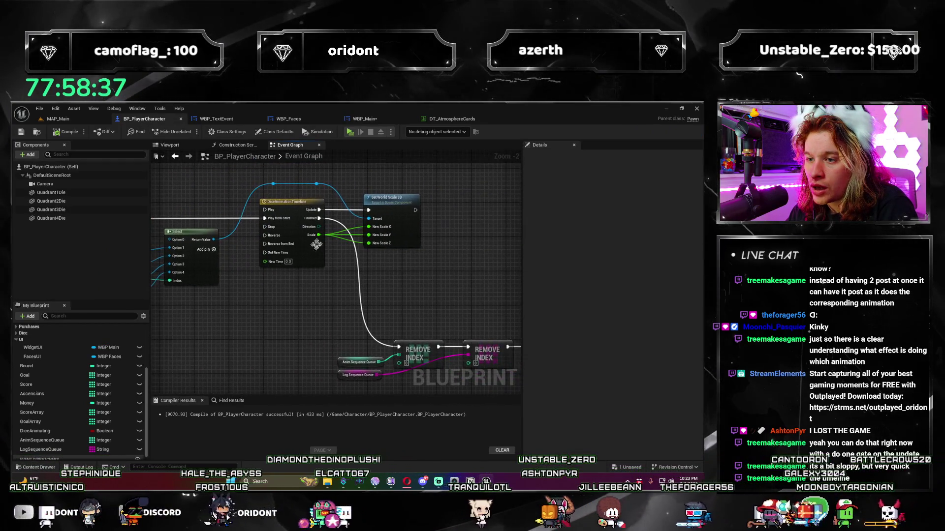
scroll(319, 255, up, 2)
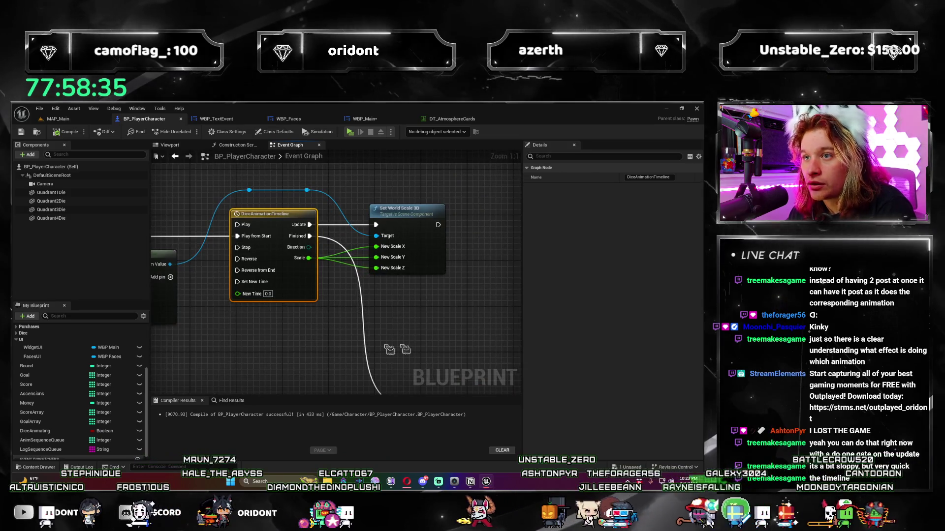
drag(348, 233, 295, 236)
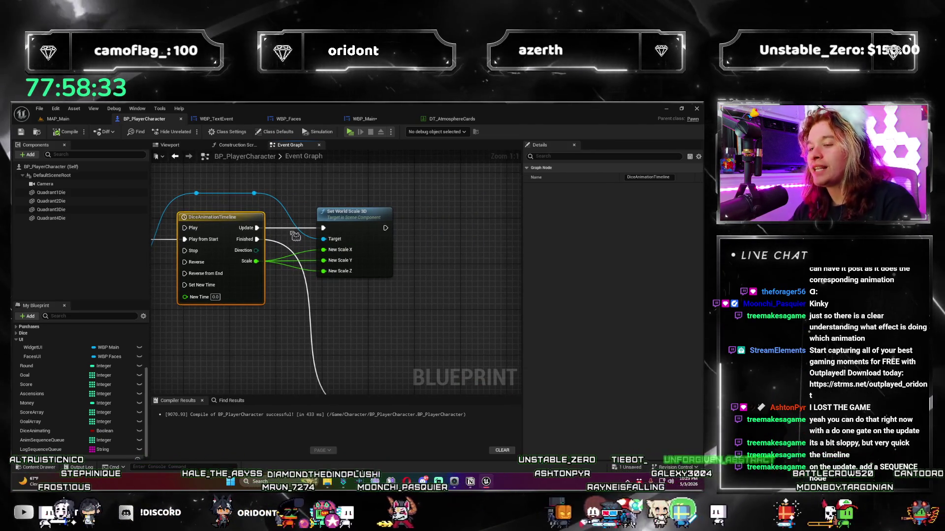
scroll(295, 236, down, 2)
mouse_move(295, 236)
mouse_down()
mouse_move(491, 350)
mouse_move(457, 340)
mouse_up()
click(172, 247)
- Add a Do Once node from Set World Scale 3D's output
scroll(214, 267, down, 2)
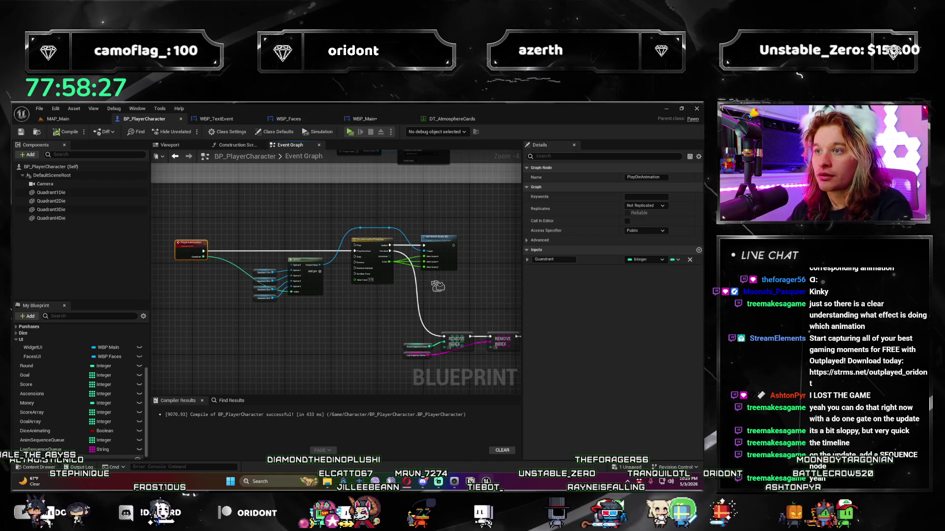
scroll(219, 301, up, 2)
drag(258, 307, 310, 320)
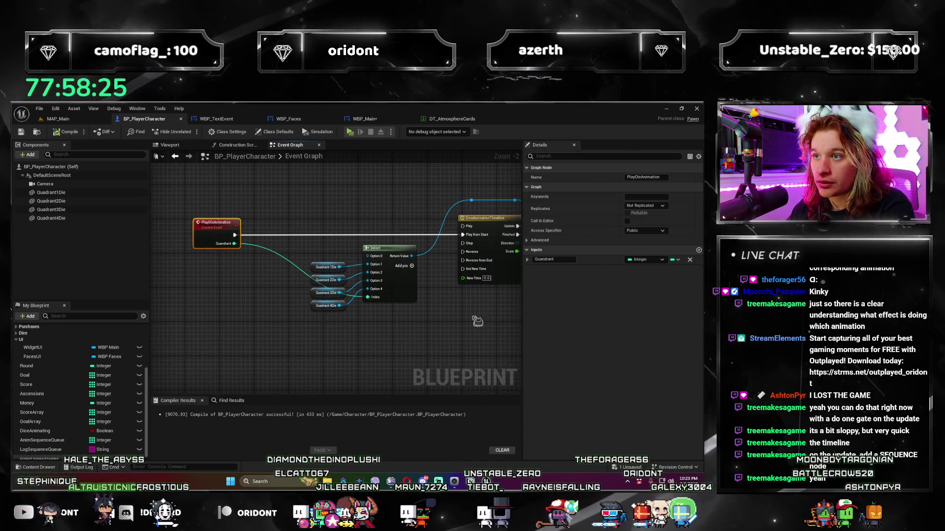
drag(477, 322, 244, 340)
drag(377, 245, 409, 253)
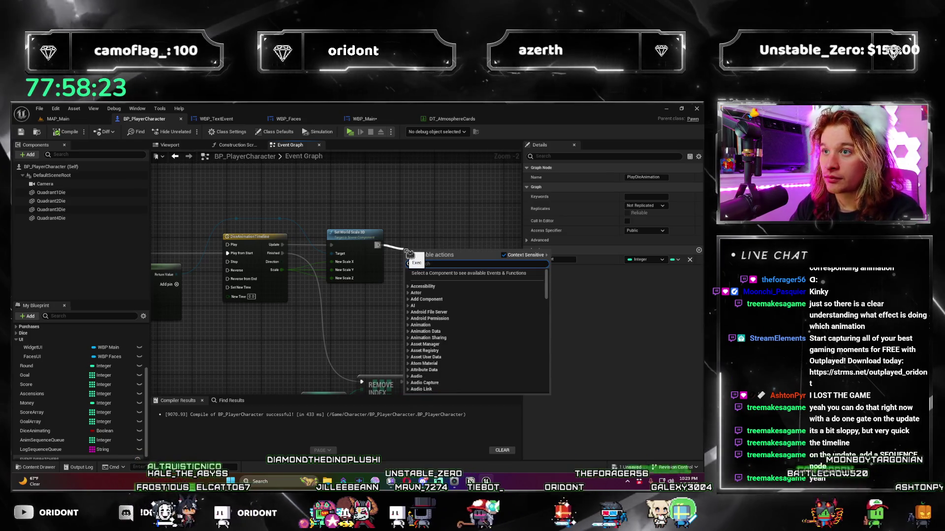
text(do once)
key(Return)
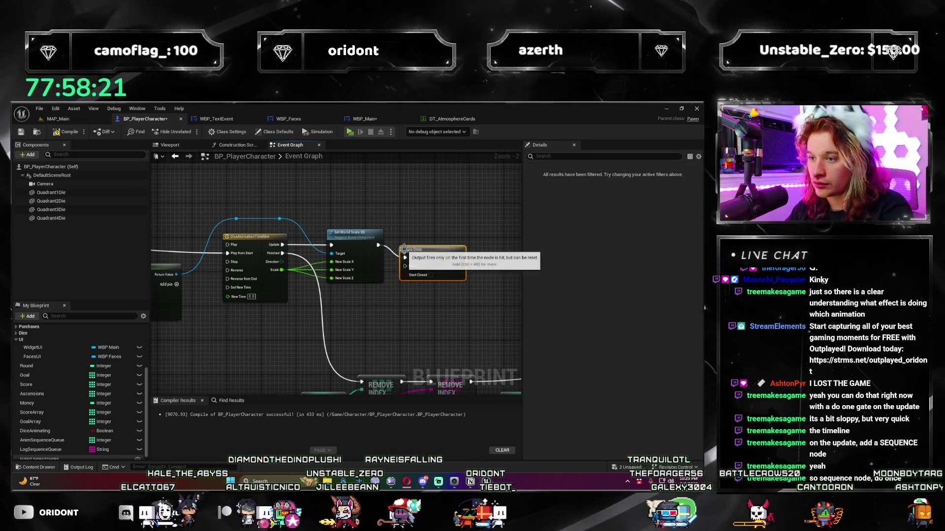
scroll(401, 297, down, 1)
mouse_move(400, 297)
mouse_down()
mouse_move(384, 287)
mouse_move(444, 294)
mouse_up()
scroll(383, 287, up, 2)
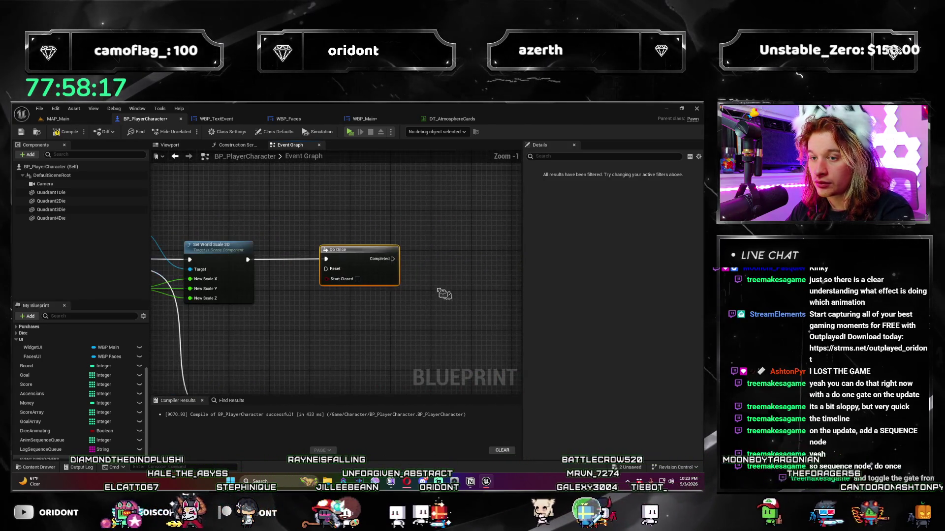
- Add a Sequence node and another Do Once node off Set World Scale 3D's output
drag(307, 260, 312, 250)
text(sequence)
key(Return)
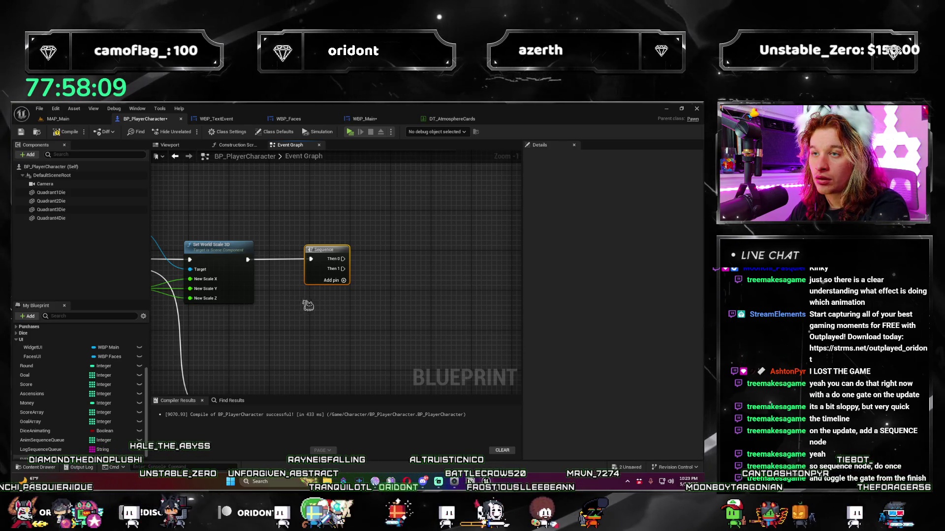
drag(308, 305, 320, 325)
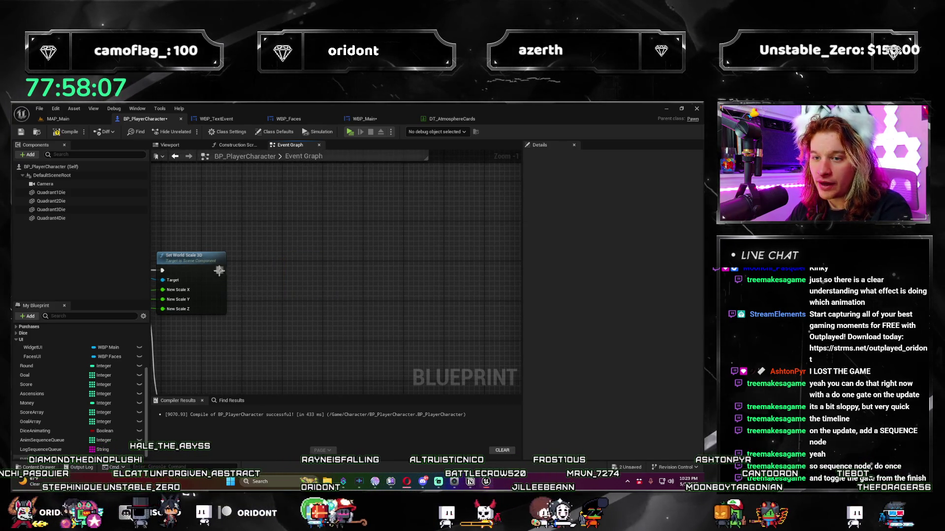
mouse_move(284, 274)
mouse_down()
mouse_move(431, 259)
mouse_move(302, 323)
mouse_move(194, 315)
mouse_up()
key(Return)
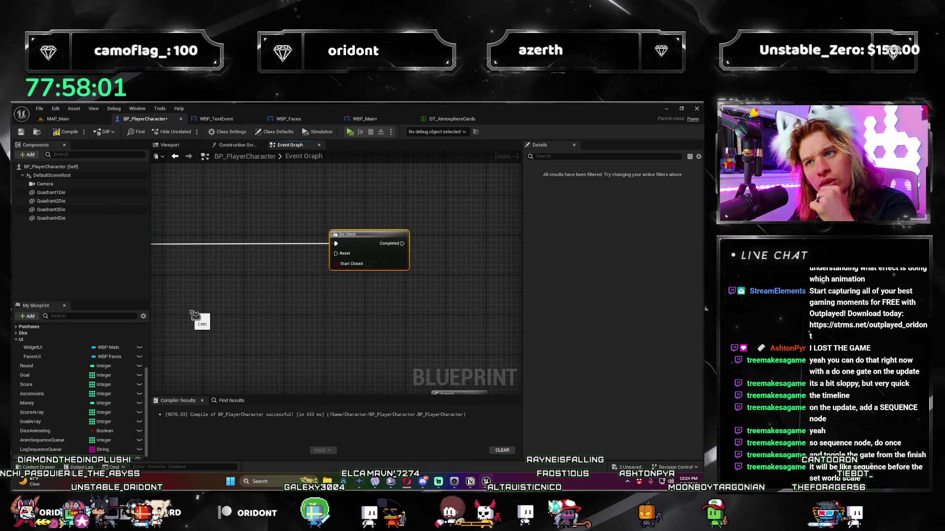
- Zoom out and pan to check the Do Once node within the whole animation chain
mouse_move(261, 303)
mouse_down()
mouse_move(315, 307)
mouse_move(500, 268)
mouse_move(443, 246)
mouse_move(294, 300)
mouse_up()
scroll(315, 308, down, 1)
scroll(293, 301, up, 2)
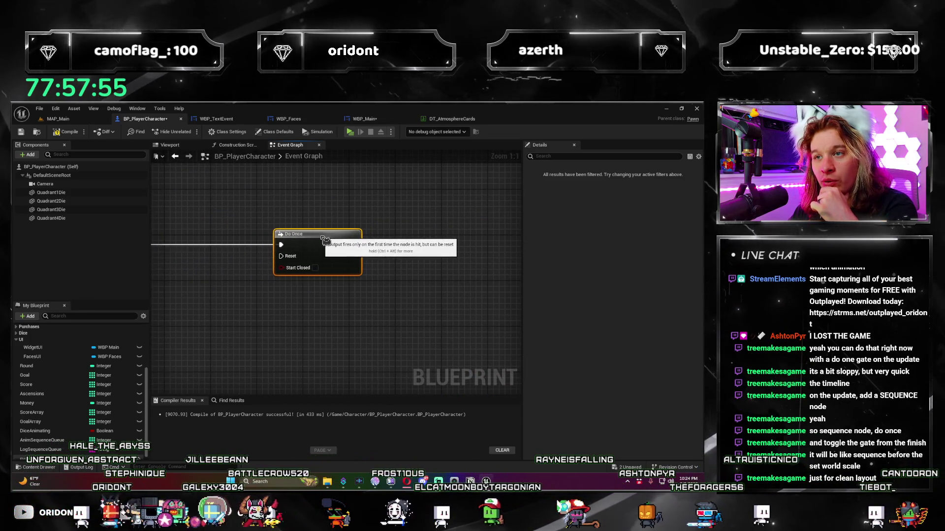
scroll(325, 240, down, 2)
mouse_move(151, 328)
mouse_down()
mouse_move(348, 334)
mouse_move(203, 328)
mouse_up()
scroll(348, 335, down, 1)
scroll(348, 334, up, 1)
mouse_move(313, 323)
mouse_down()
mouse_move(276, 325)
mouse_move(288, 293)
mouse_up()
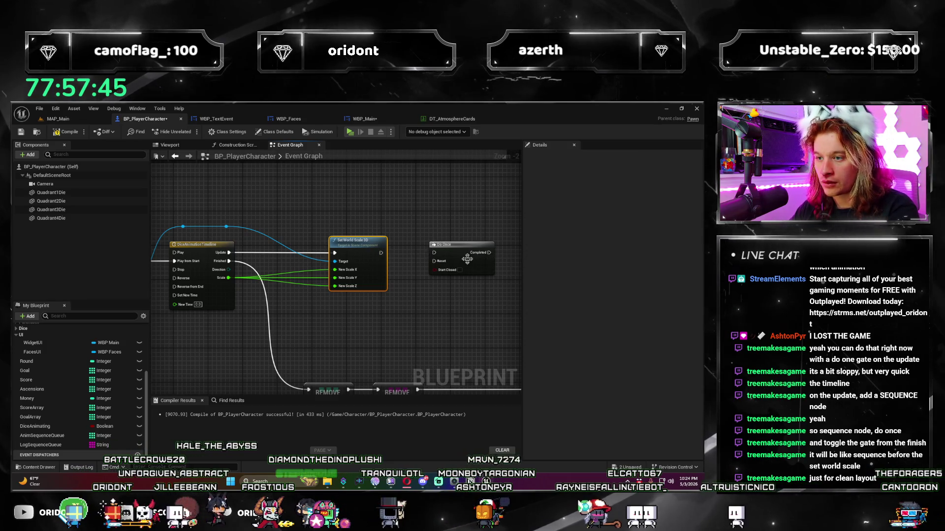
- Place Do Once between the timeline and Set World Scale 3D, wiring Completed into the scale update
drag(467, 259, 302, 260)
drag(375, 256, 414, 257)
drag(305, 252, 309, 252)
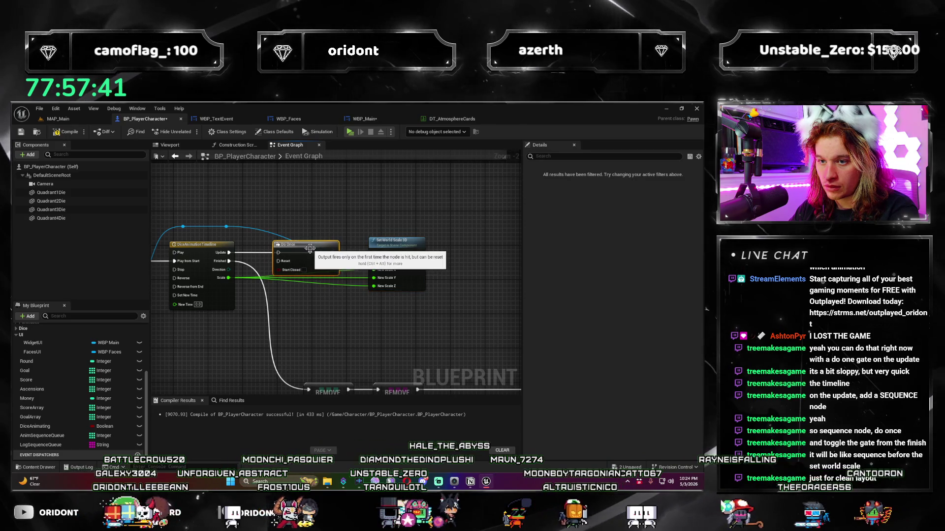
drag(230, 253, 271, 244)
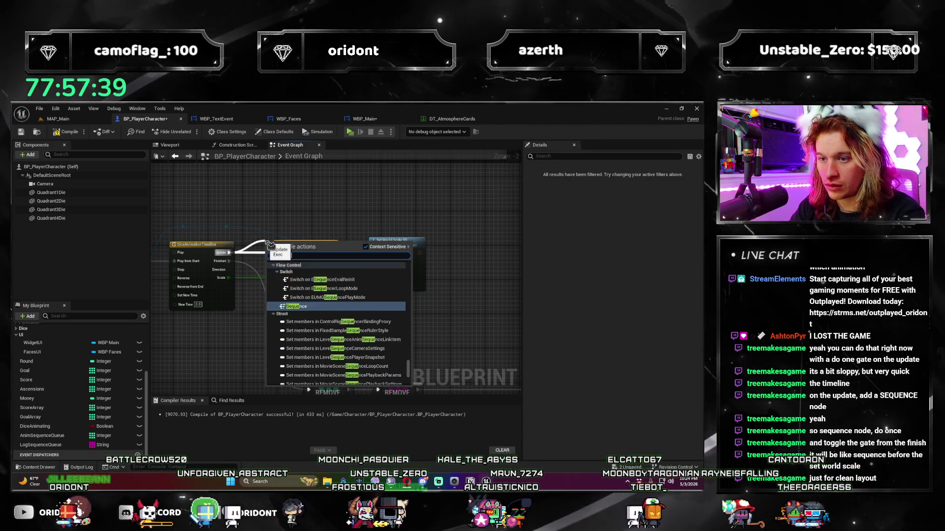
key(Escape)
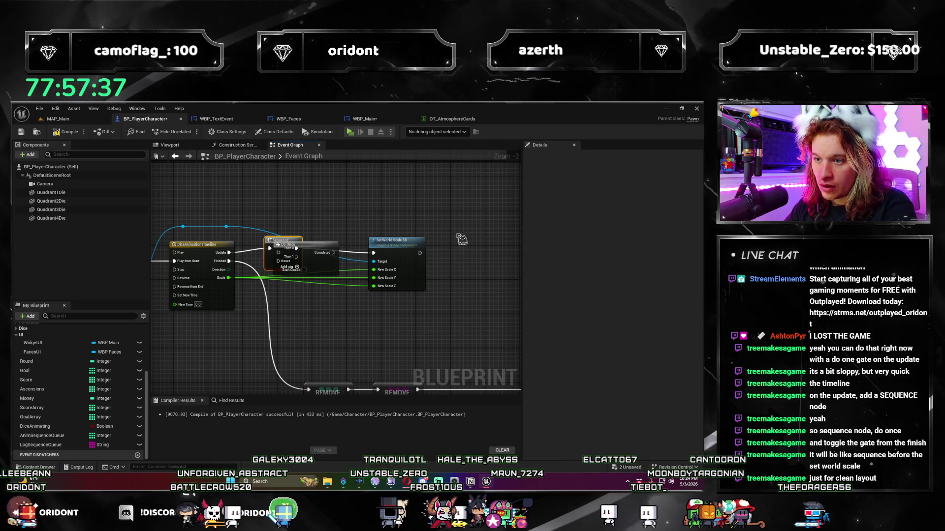
mouse_move(332, 254)
mouse_down()
mouse_move(405, 246)
mouse_move(423, 255)
mouse_up()
key(Escape)
drag(299, 244, 334, 247)
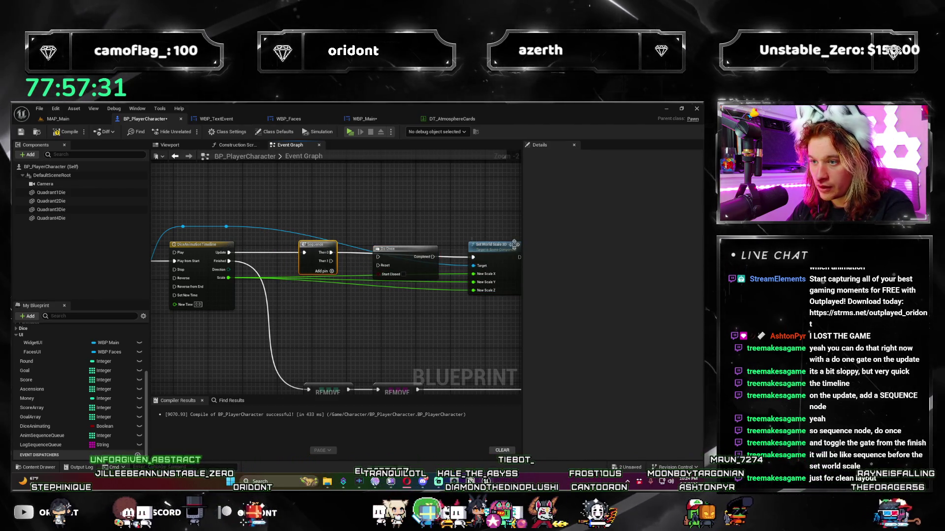
drag(514, 245, 453, 279)
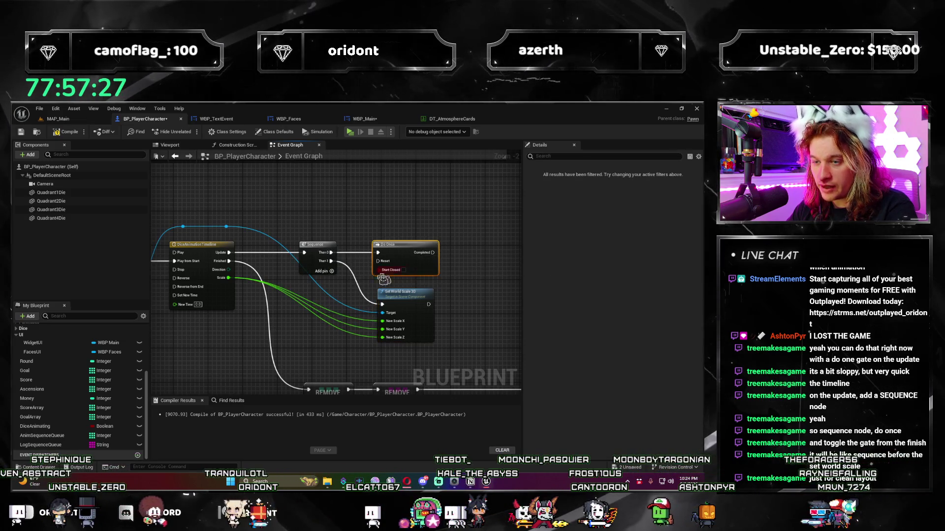
- Jump from the Play Die Animation call to the PlayDieAnimation event and select it to edit its inputs
scroll(315, 333, down, 3)
scroll(365, 319, up, 2)
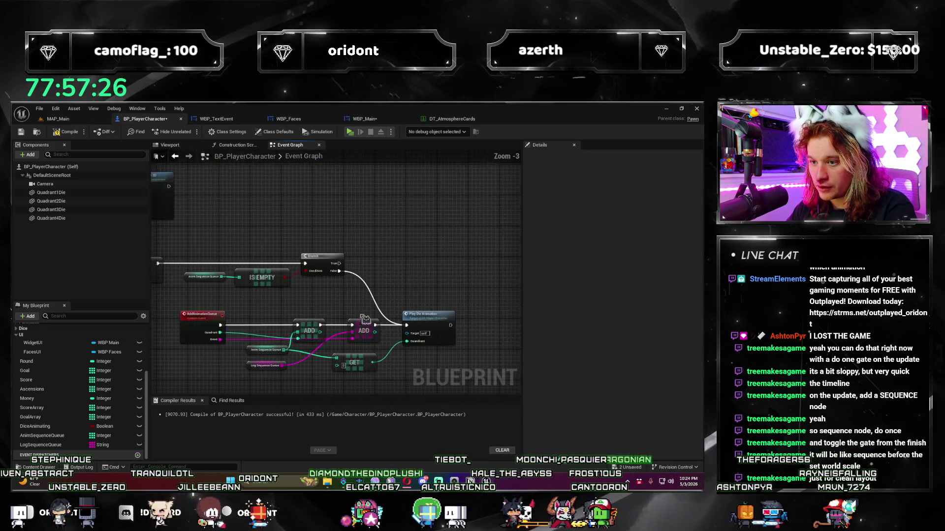
double_click(402, 339)
mouse_move(484, 306)
mouse_down()
mouse_move(224, 270)
mouse_move(274, 323)
mouse_move(229, 276)
mouse_up()
scroll(249, 297, down, 1)
click(277, 261)
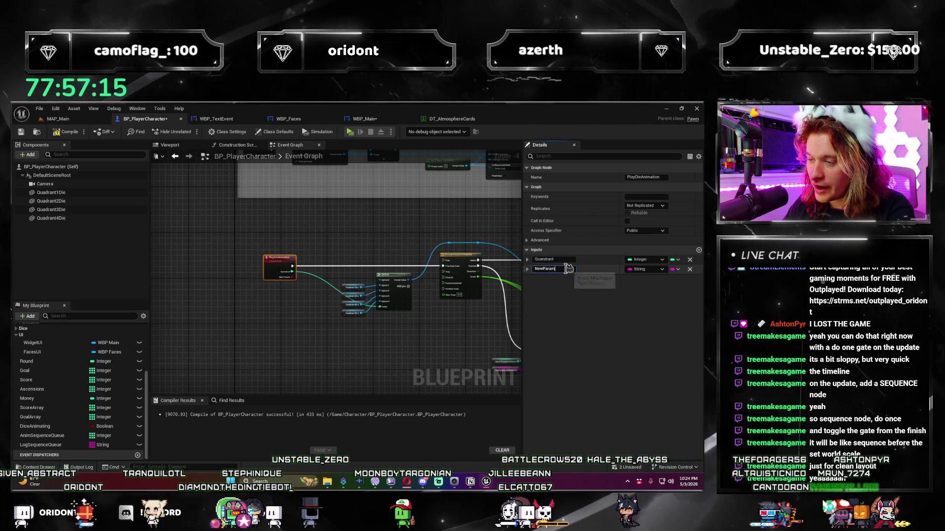
- Rename the new input to 'Event' and tidy the Do Once and Set World Scale 3D nodes
text(Event)
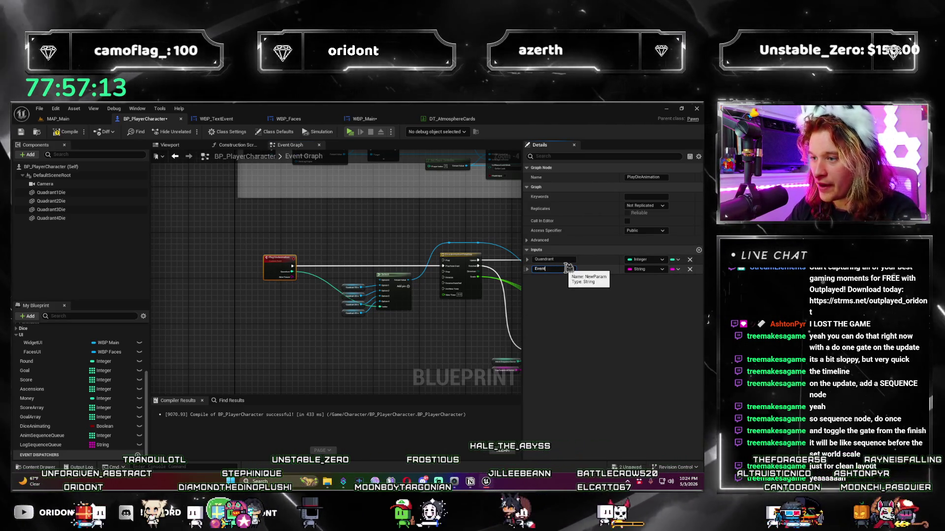
key(Return)
drag(511, 256, 393, 241)
drag(512, 246, 463, 231)
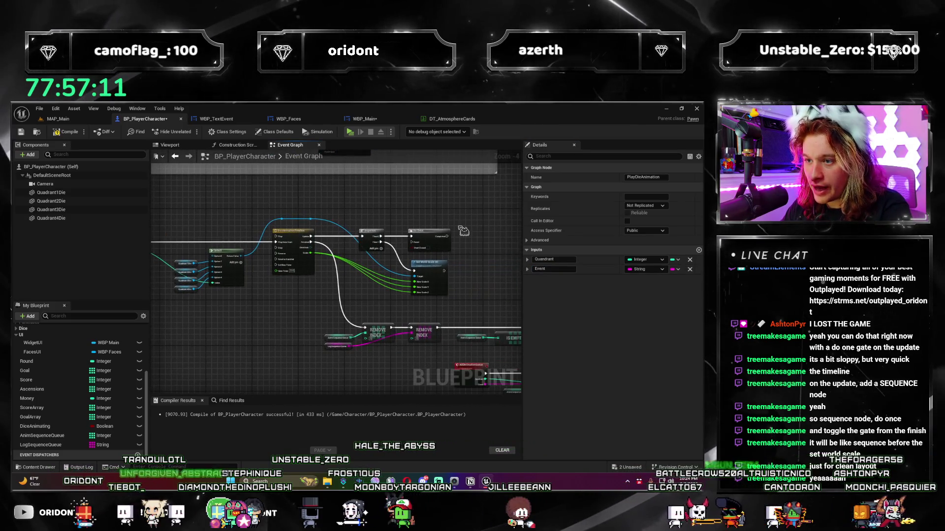
click(433, 237)
scroll(434, 237, up, 4)
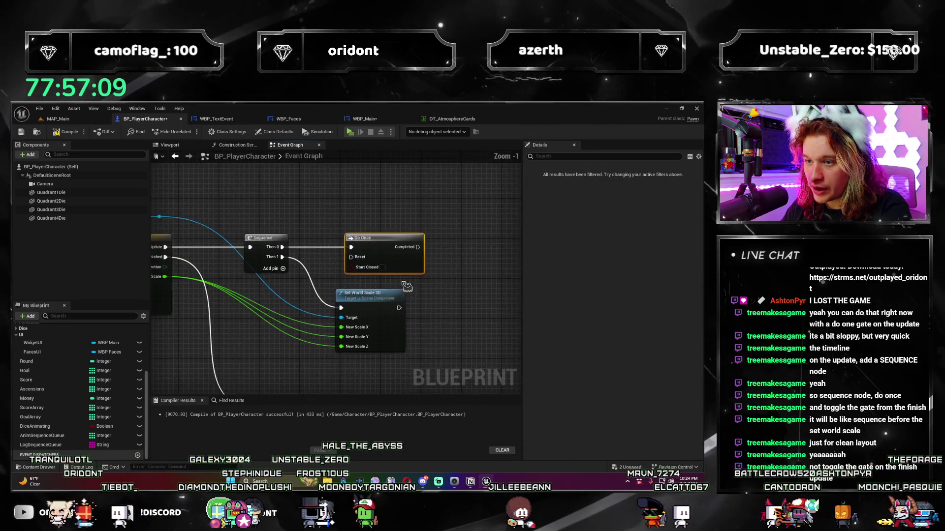
drag(351, 322, 355, 317)
mouse_move(453, 257)
mouse_down()
mouse_move(462, 260)
mouse_move(453, 255)
mouse_up()
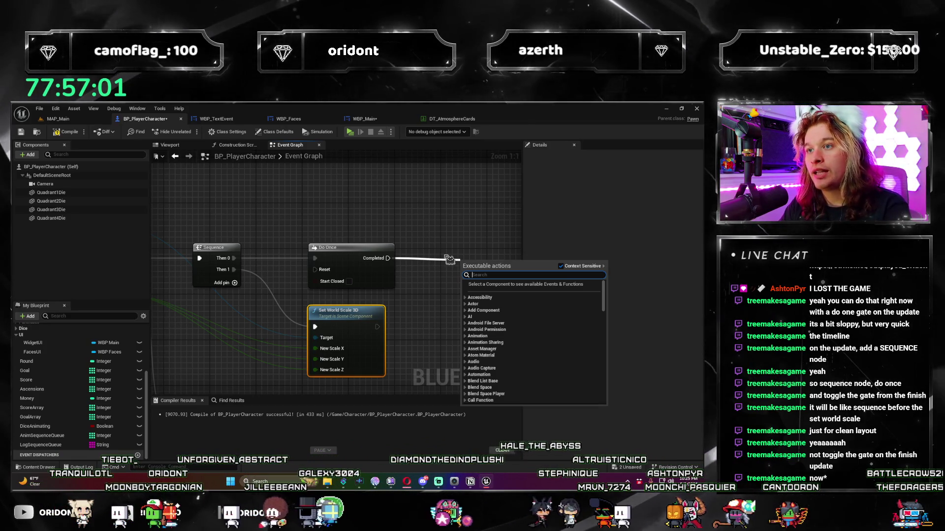
click(447, 230)
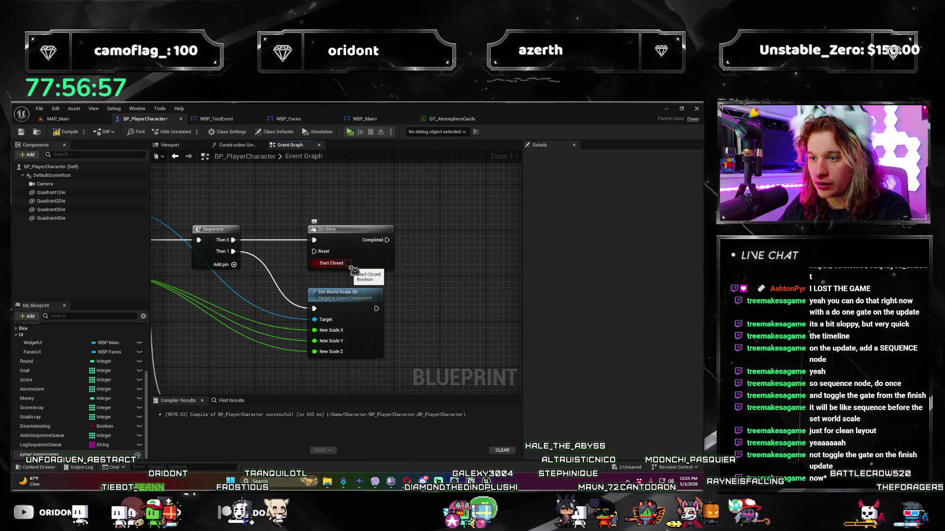
scroll(353, 270, down, 2)
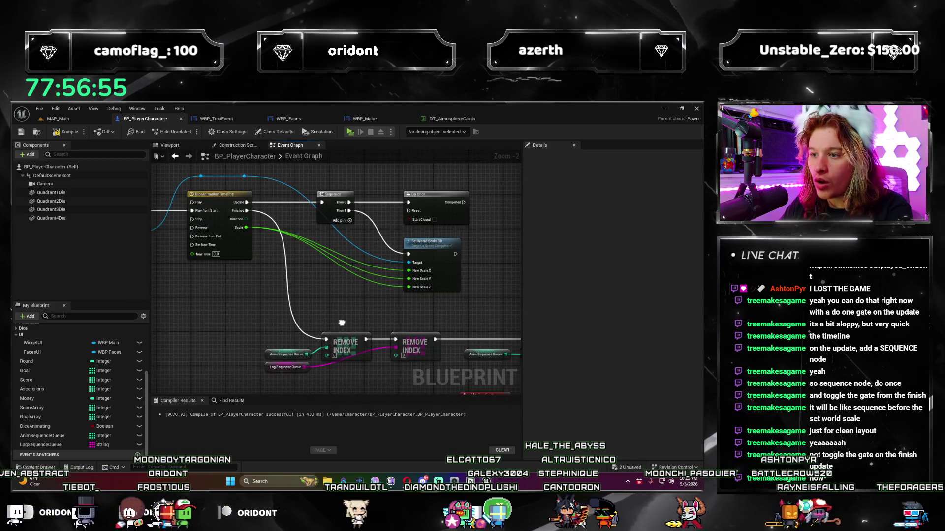
- Add a Sequence after the timeline's Finished and wire its Then 0 to Do Once's Reset
mouse_move(225, 225)
mouse_down()
mouse_move(344, 246)
mouse_move(480, 253)
mouse_move(397, 234)
mouse_move(294, 291)
mouse_up()
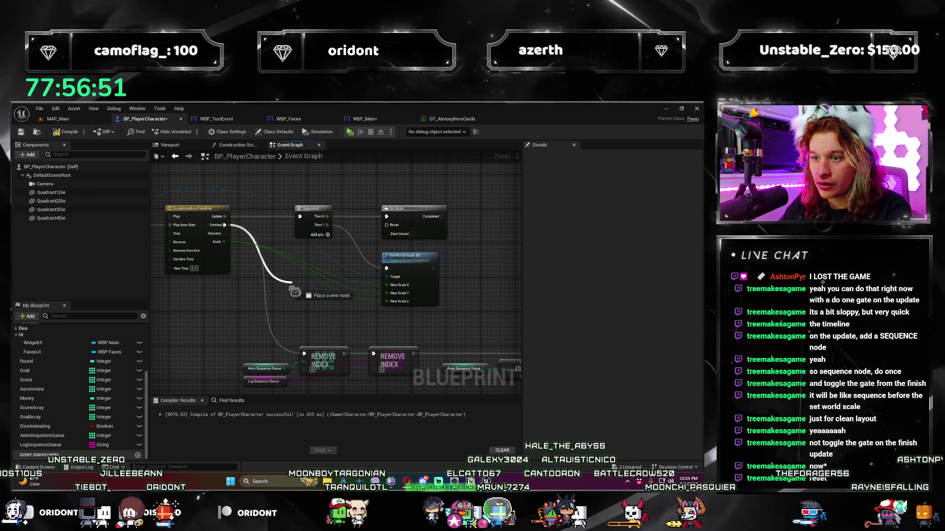
drag(254, 325, 256, 322)
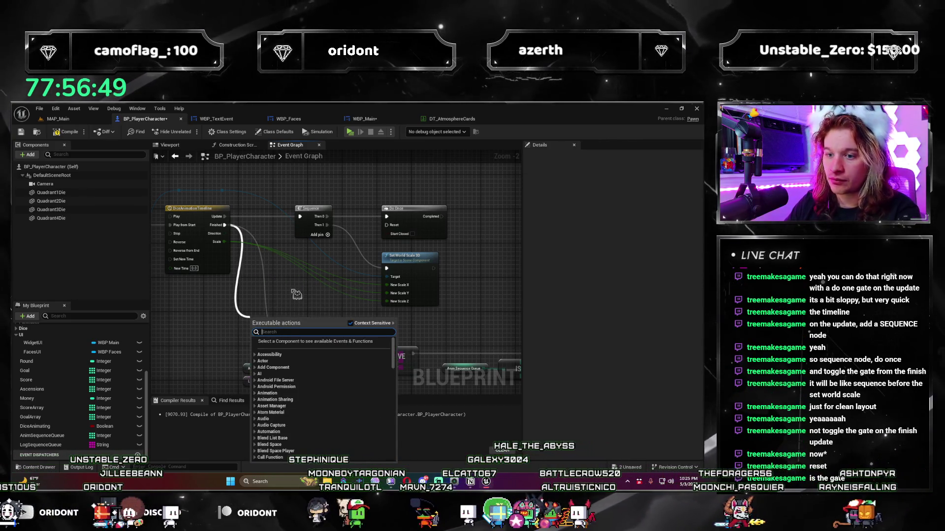
text(sequence)
key(Return)
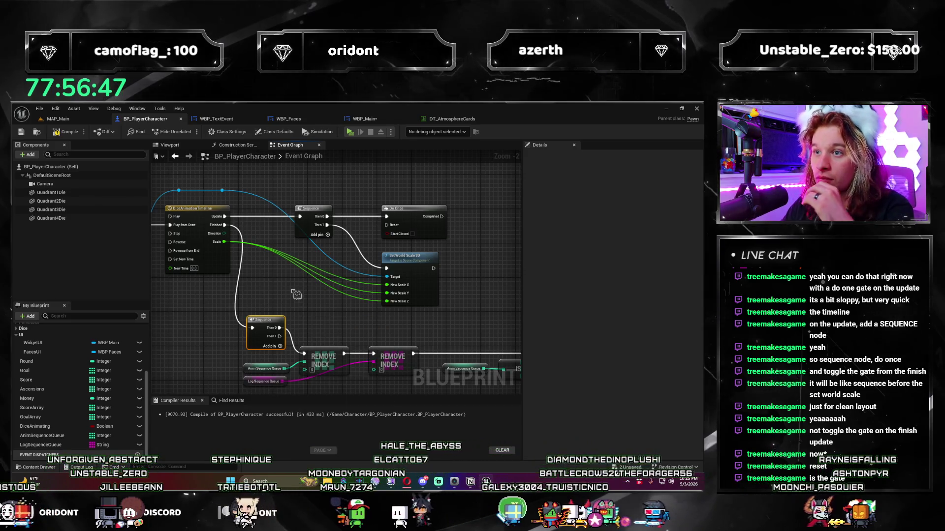
mouse_move(279, 323)
mouse_down()
mouse_move(354, 261)
mouse_move(403, 235)
mouse_move(387, 225)
mouse_up()
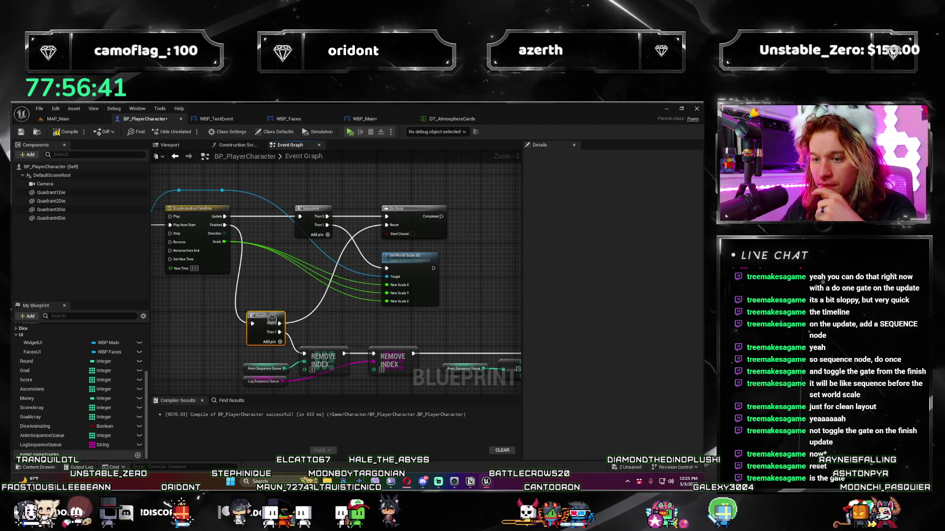
drag(271, 317, 275, 318)
mouse_move(331, 325)
mouse_down()
mouse_move(373, 286)
mouse_move(394, 288)
mouse_move(235, 323)
mouse_move(420, 315)
mouse_up()
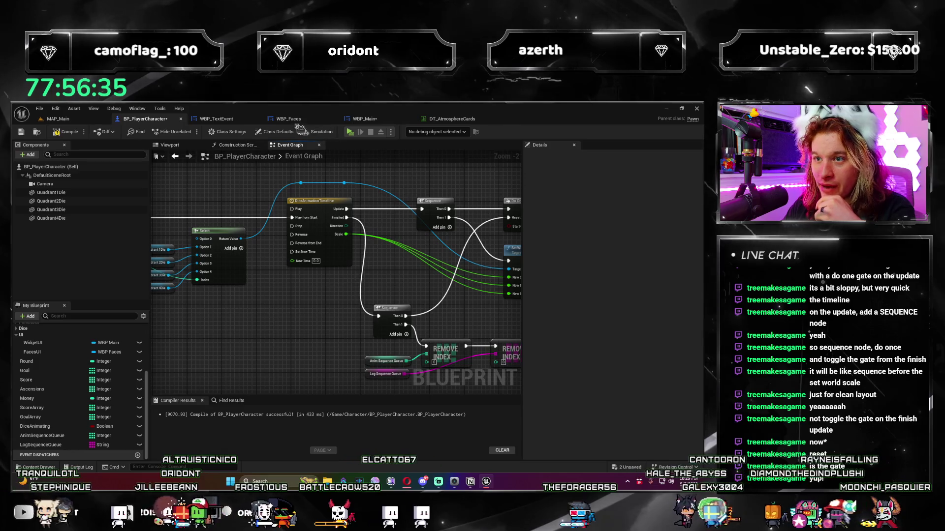
click(364, 119)
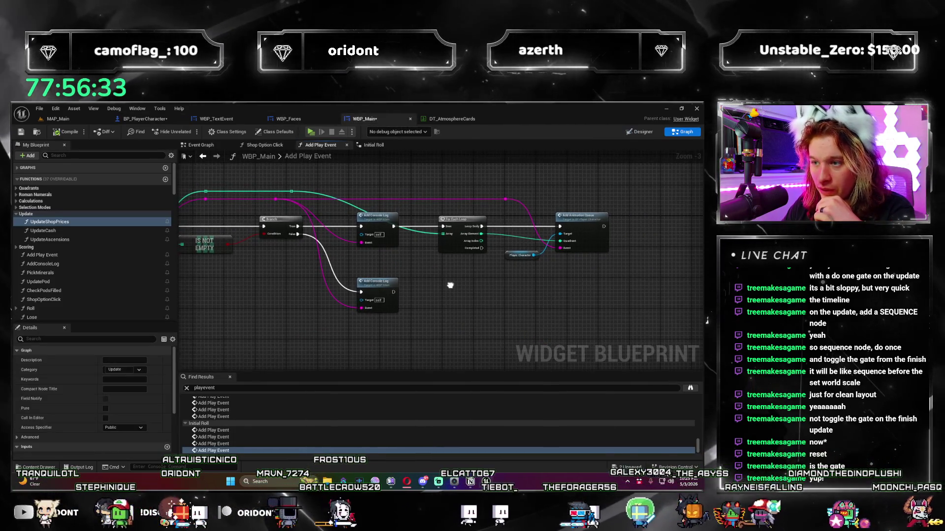
- Review the Add Play Event and Add Console Log calls in WBP_Main's graph
drag(449, 285, 544, 295)
scroll(486, 328, up, 1)
mouse_move(486, 328)
mouse_down()
mouse_move(323, 315)
mouse_move(520, 322)
mouse_move(468, 305)
mouse_move(371, 331)
mouse_move(411, 354)
mouse_move(452, 364)
mouse_move(496, 282)
mouse_move(430, 269)
mouse_move(417, 280)
mouse_move(327, 257)
mouse_up()
drag(498, 260, 591, 321)
click(384, 146)
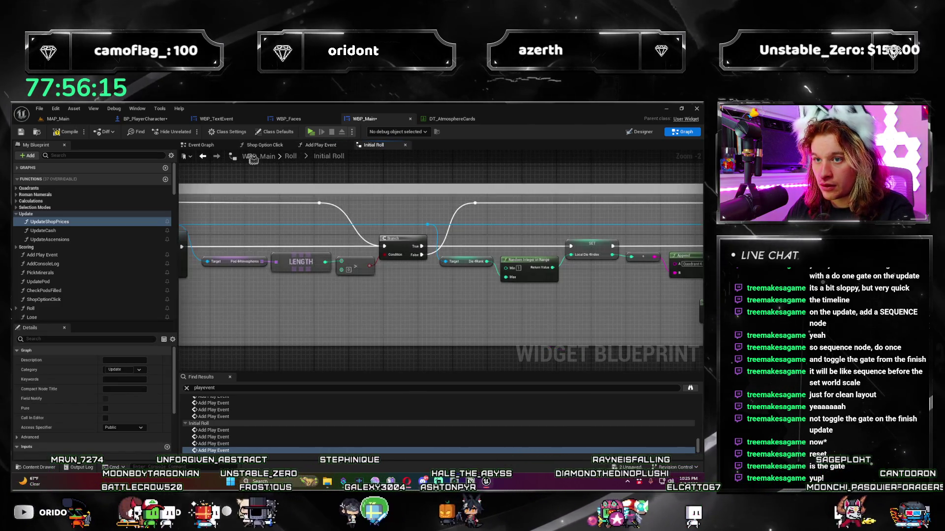
- Paste the copied console-log nodes beside the Do Once node in BP_PlayerCharacter
click(145, 119)
drag(234, 209, 98, 224)
key(ctrl+v)
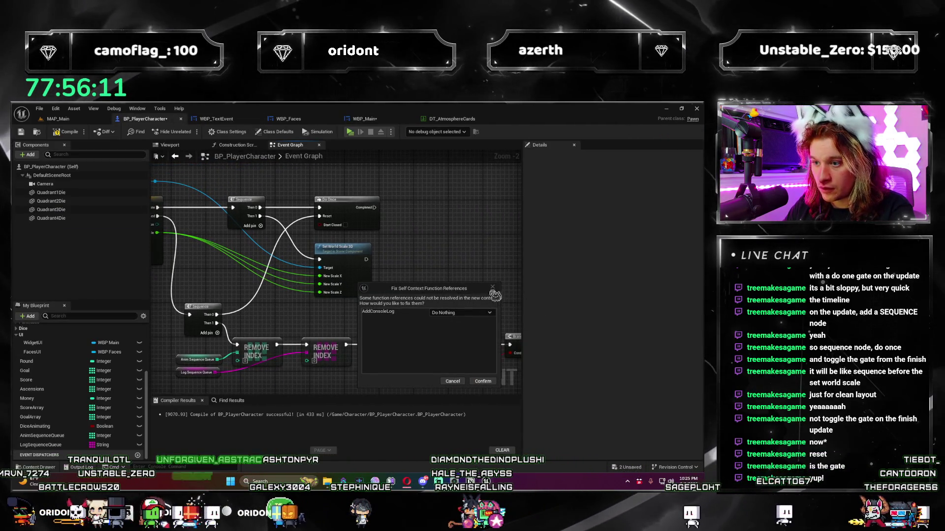
- Dismiss the reference-fix prompt and add a Widget UI getter with an Add Console Log call
click(452, 381)
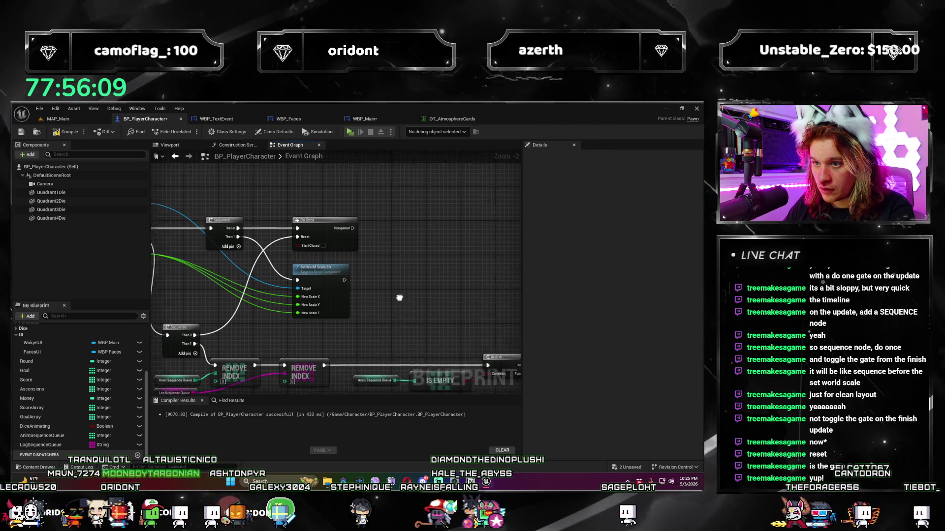
right_click(367, 260)
text(add console)
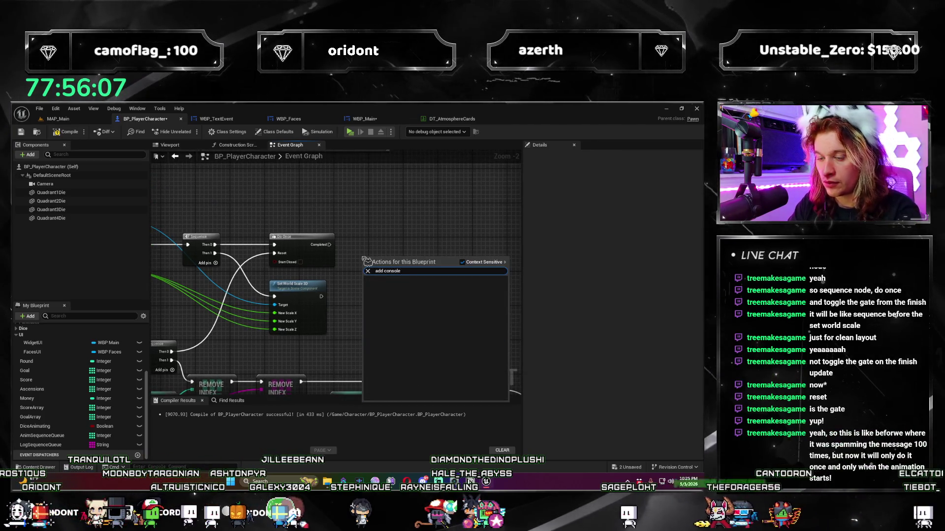
key(Escape)
mouse_move(33, 343)
mouse_down()
mouse_move(386, 295)
mouse_move(397, 270)
mouse_move(454, 248)
mouse_up()
text(console lo)
key(Return)
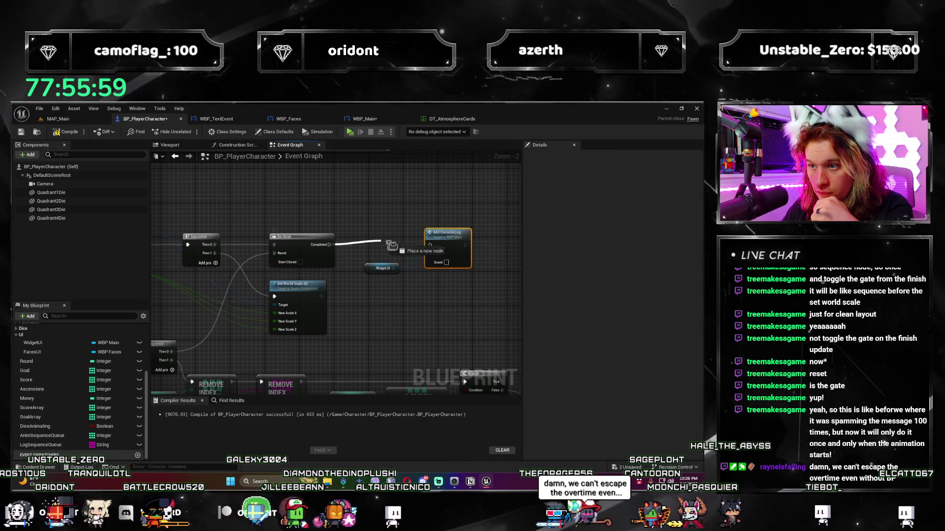
- Trace the Do Once and Event wires and add a reroute point on the Event wire
scroll(324, 354, down, 3)
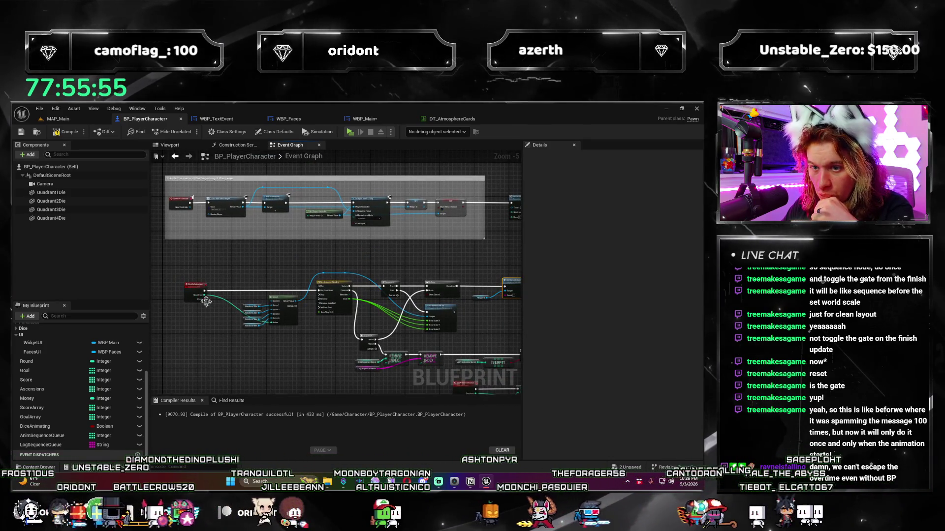
click(204, 297)
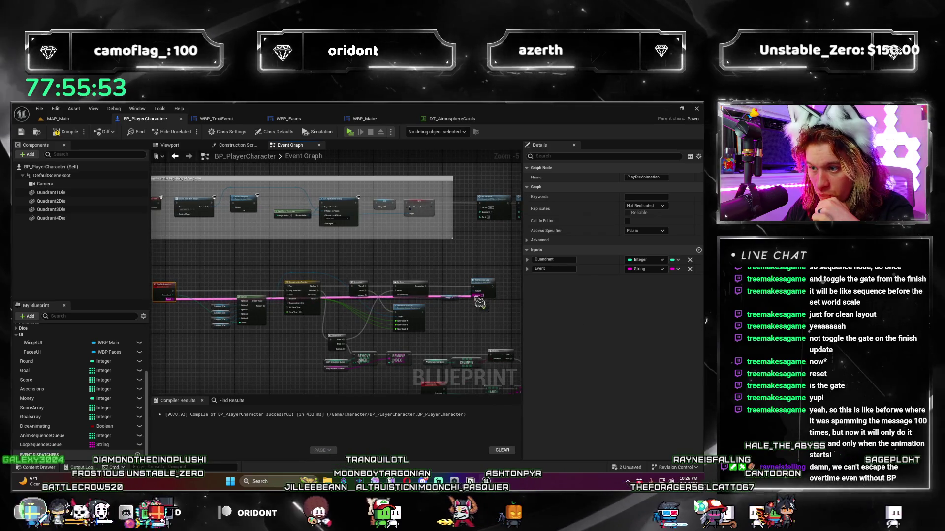
scroll(479, 302, up, 2)
click(292, 310)
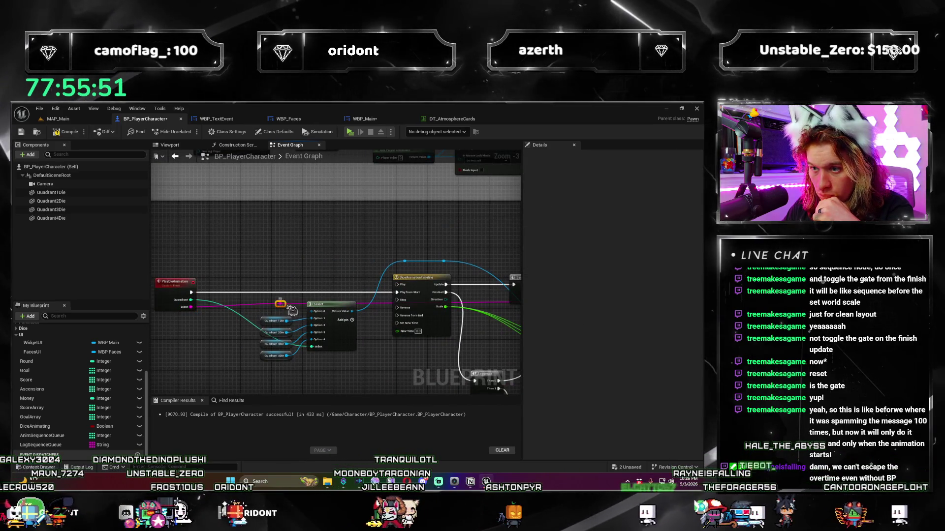
drag(354, 264, 246, 251)
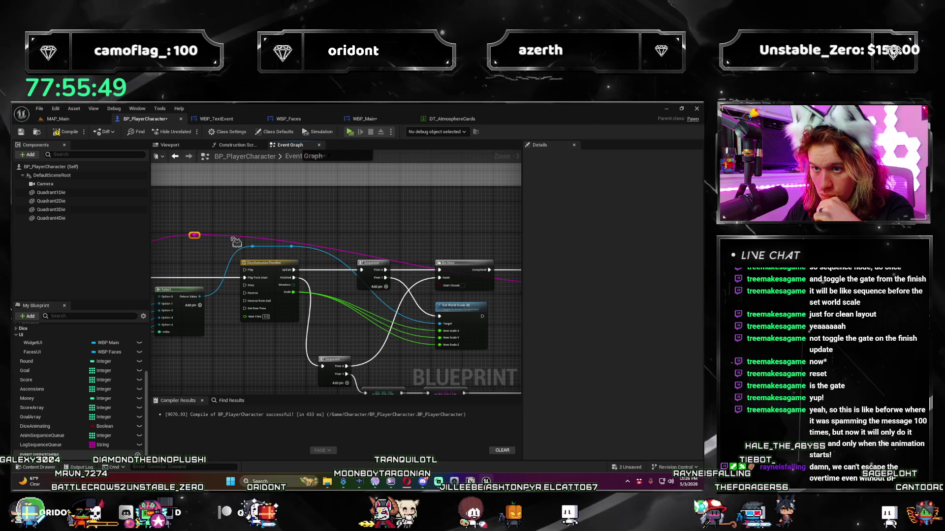
mouse_move(512, 242)
mouse_down()
mouse_move(253, 241)
mouse_move(357, 209)
mouse_up()
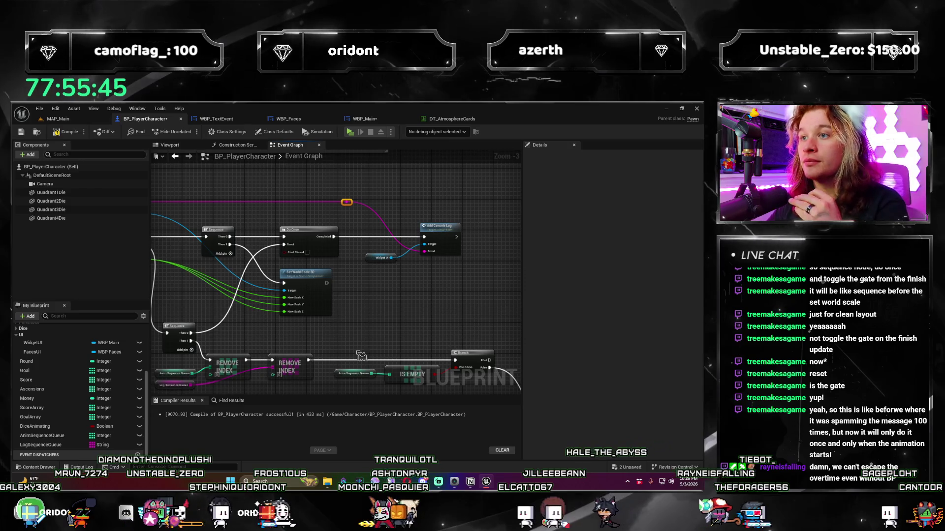
scroll(356, 352, down, 1)
drag(355, 352, 208, 214)
double_click(202, 249)
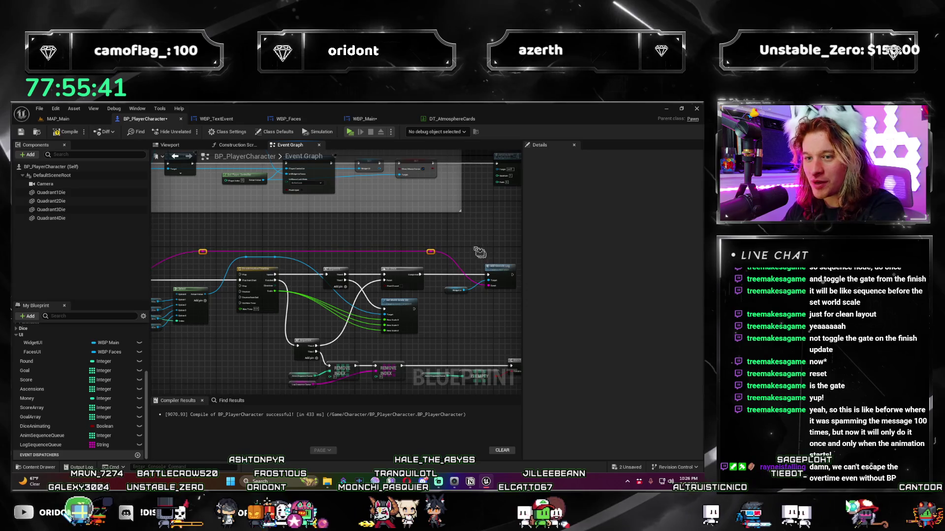
- Add a GET node reading Log Sequence Queue to feed the console log text
scroll(419, 313, up, 2)
drag(419, 313, 225, 308)
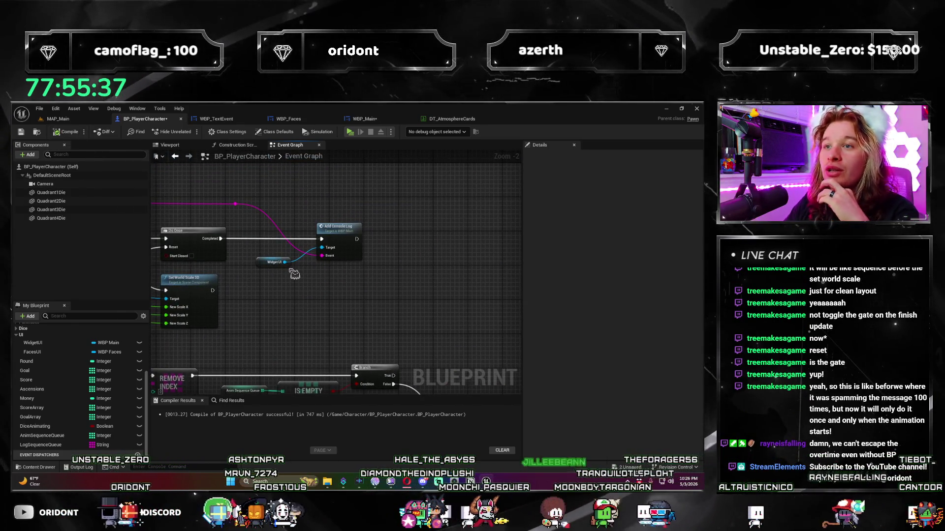
mouse_move(280, 319)
mouse_down()
mouse_move(334, 214)
mouse_move(275, 196)
mouse_move(310, 285)
mouse_move(354, 292)
mouse_move(359, 275)
mouse_move(349, 336)
mouse_move(388, 329)
mouse_move(302, 348)
mouse_move(327, 333)
mouse_move(280, 310)
mouse_move(327, 326)
mouse_up()
scroll(364, 294, down, 1)
scroll(364, 294, up, 1)
scroll(389, 329, down, 1)
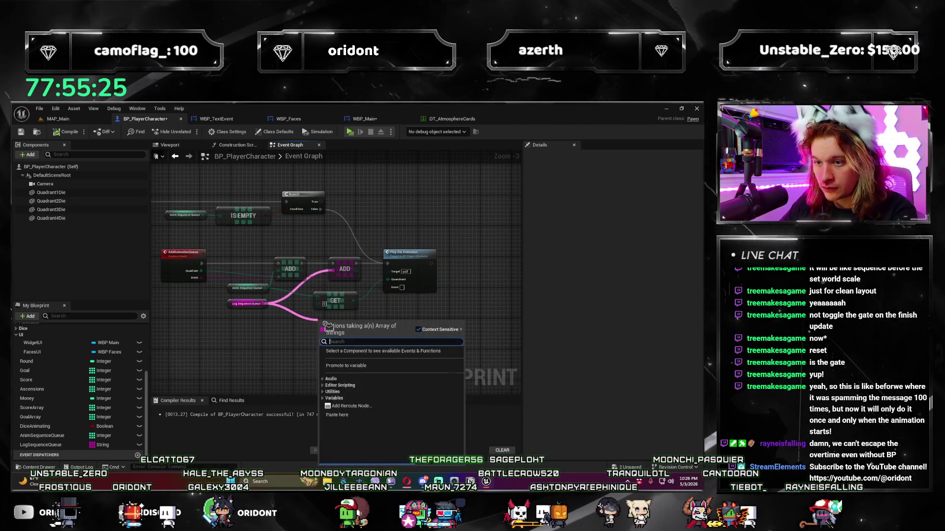
key(Return)
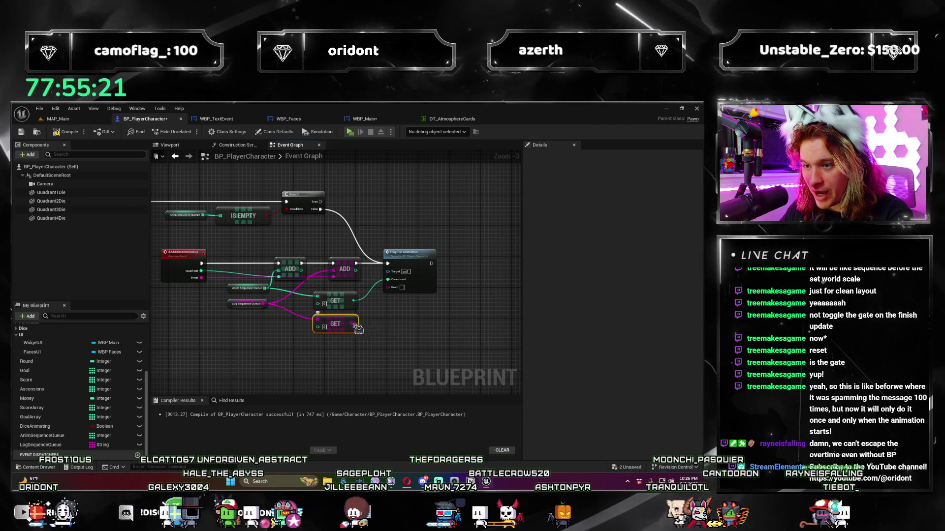
scroll(394, 345, down, 3)
scroll(312, 344, up, 4)
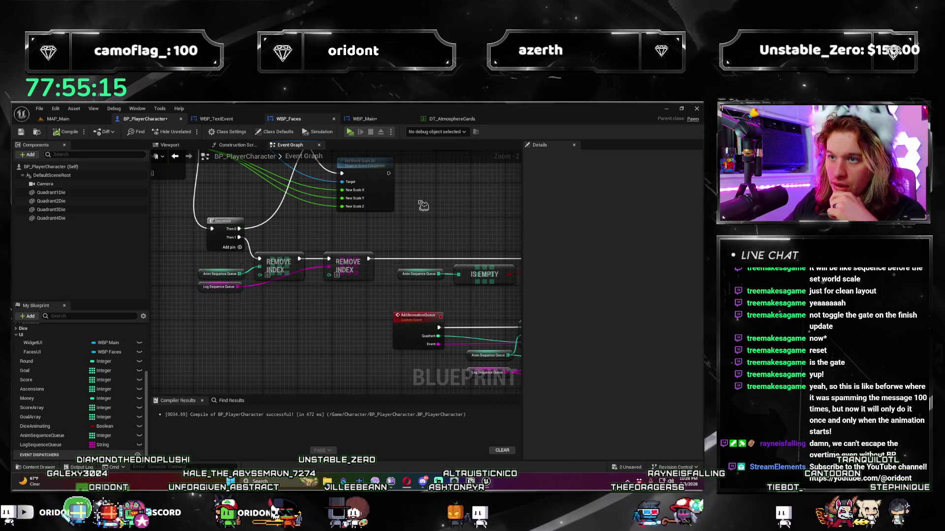
key(alt+f)
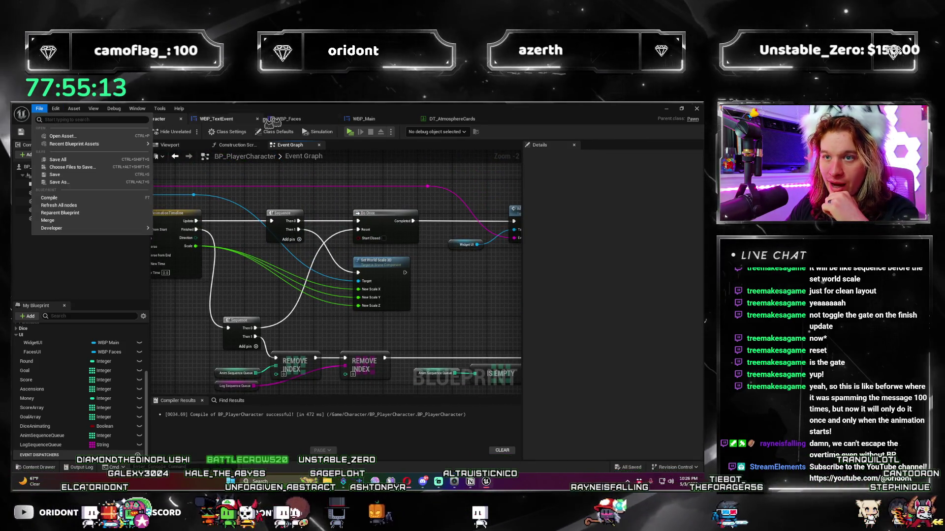
click(59, 118)
click(59, 119)
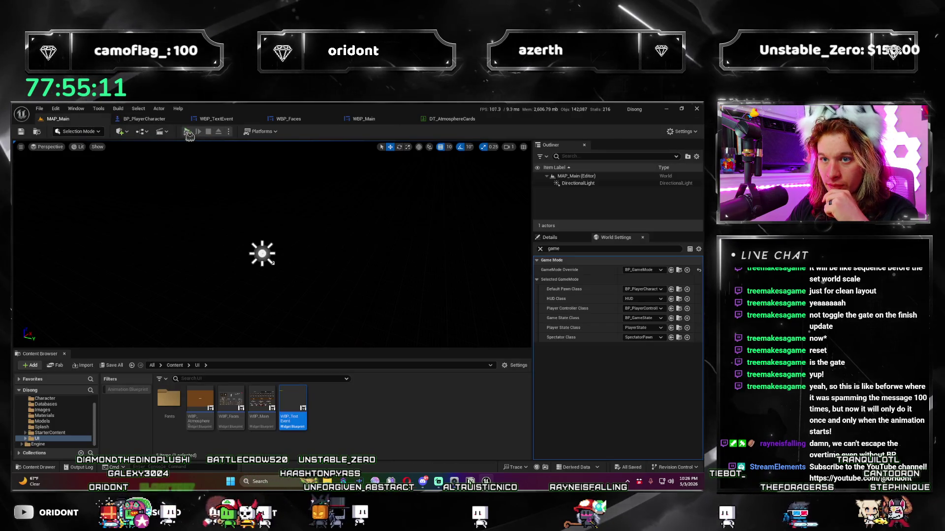
key(alt+p)
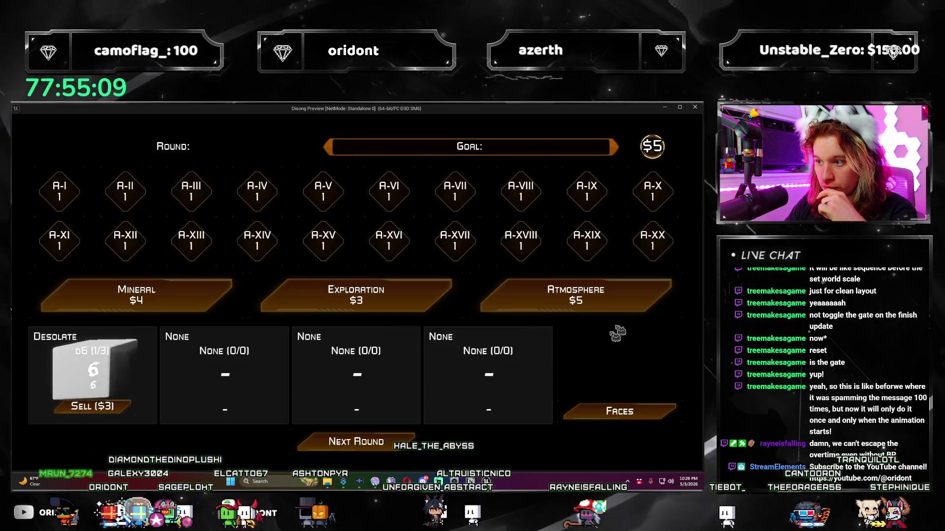
click(612, 309)
click(565, 376)
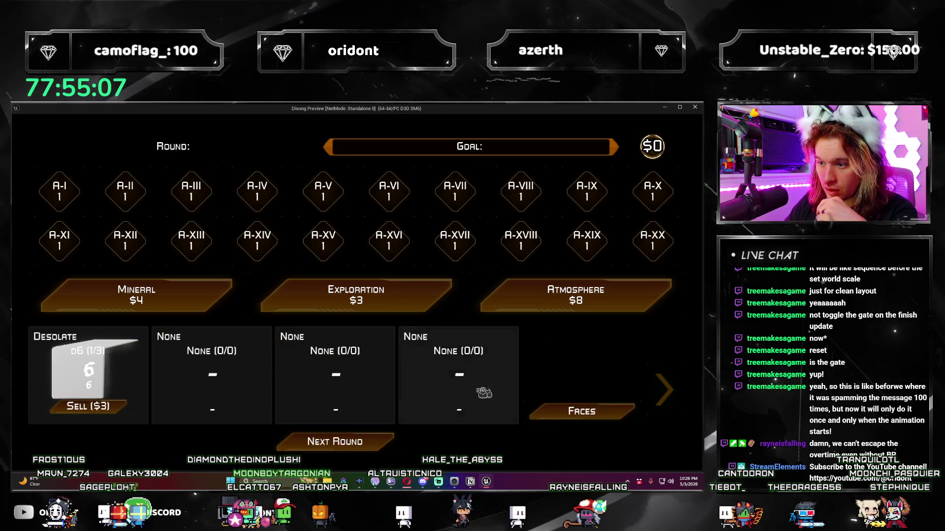
click(397, 443)
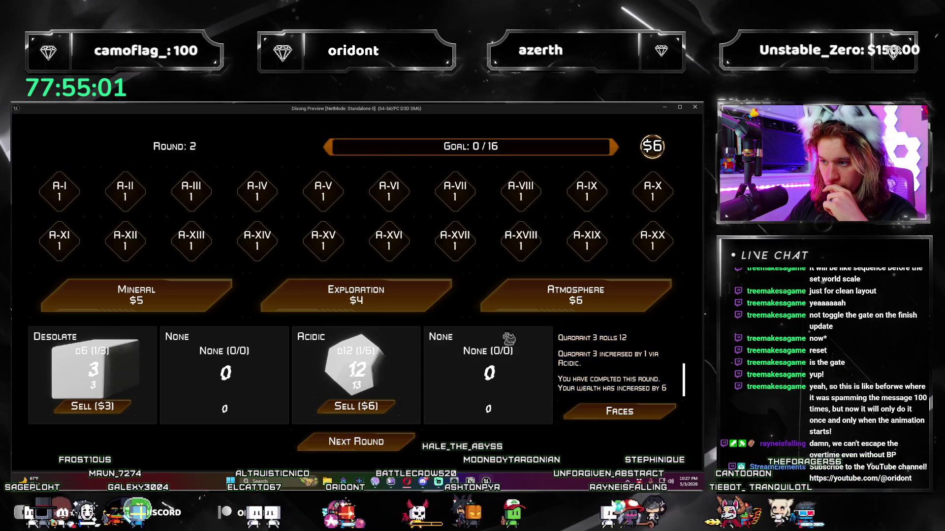
click(543, 372)
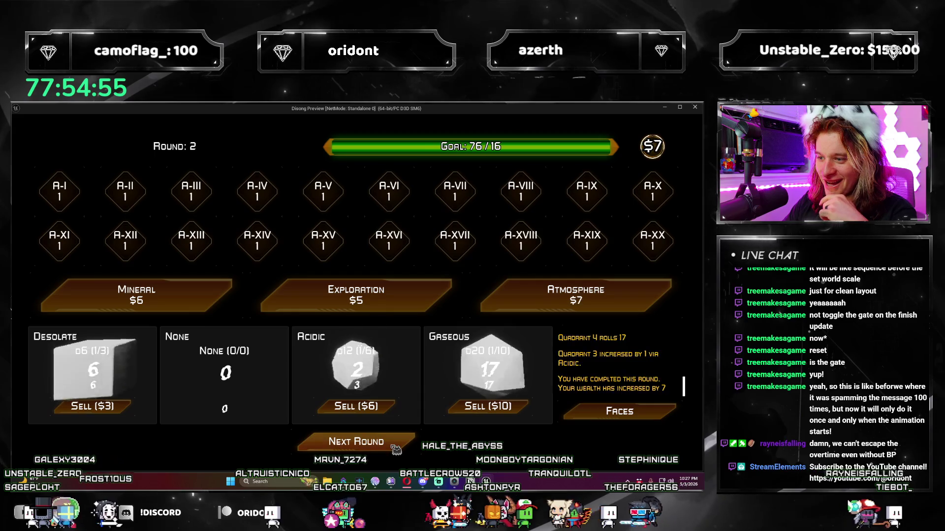
click(396, 449)
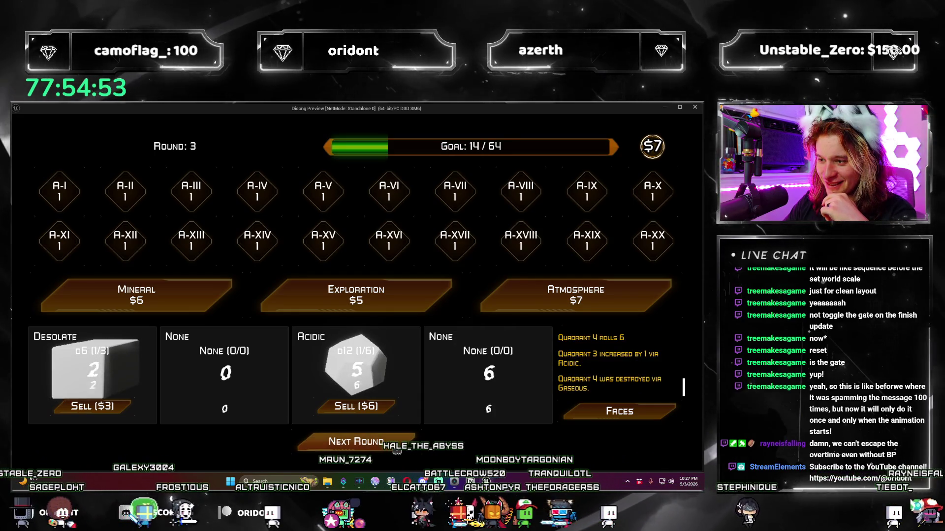
click(396, 449)
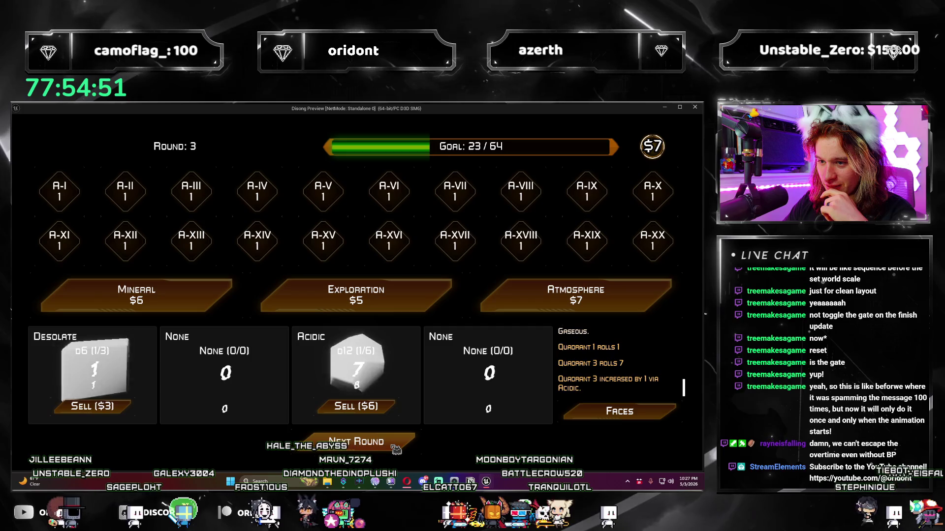
click(396, 448)
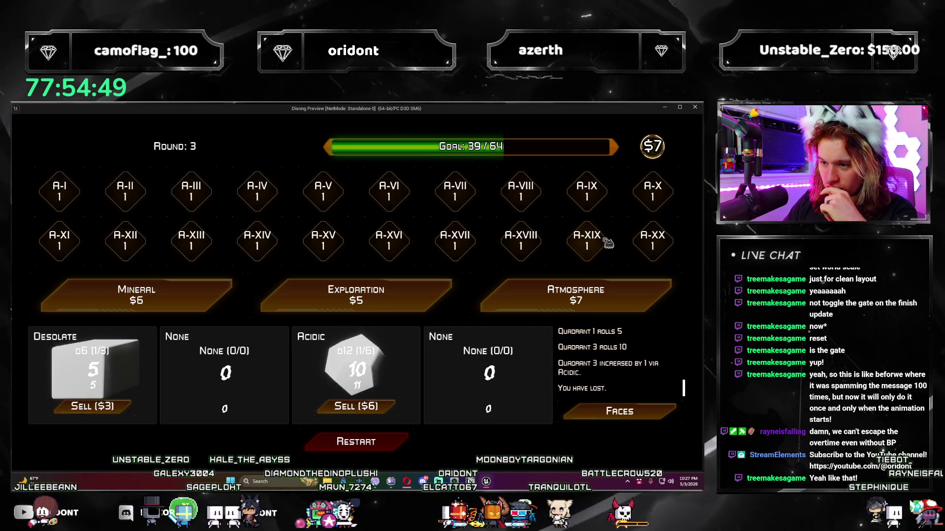
key(Escape)
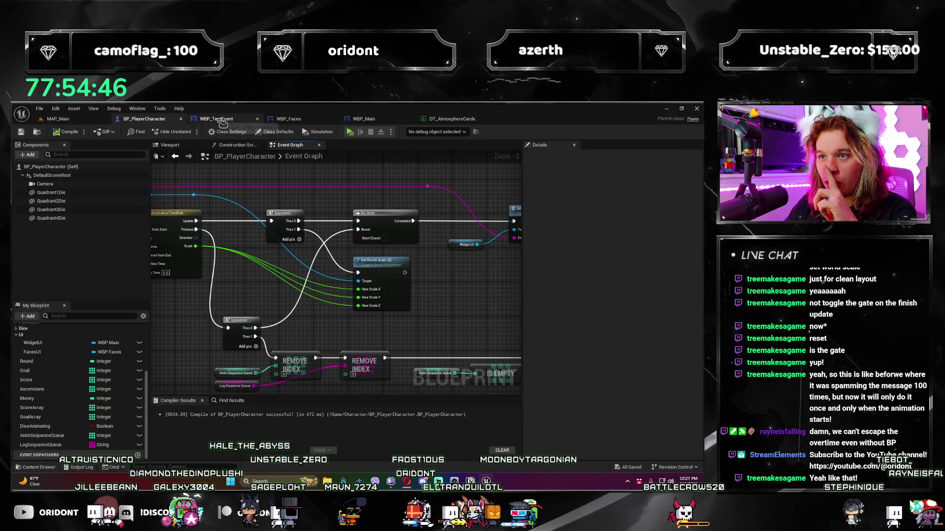
- Close WBP_TextEvent and go to the Add Play Event call in WBP_Main's Initial Roll
click(223, 120)
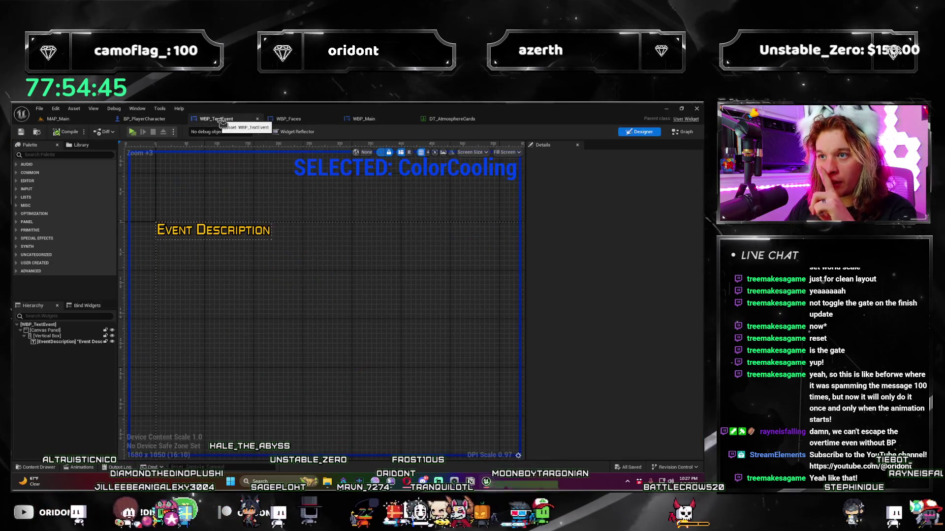
click(140, 121)
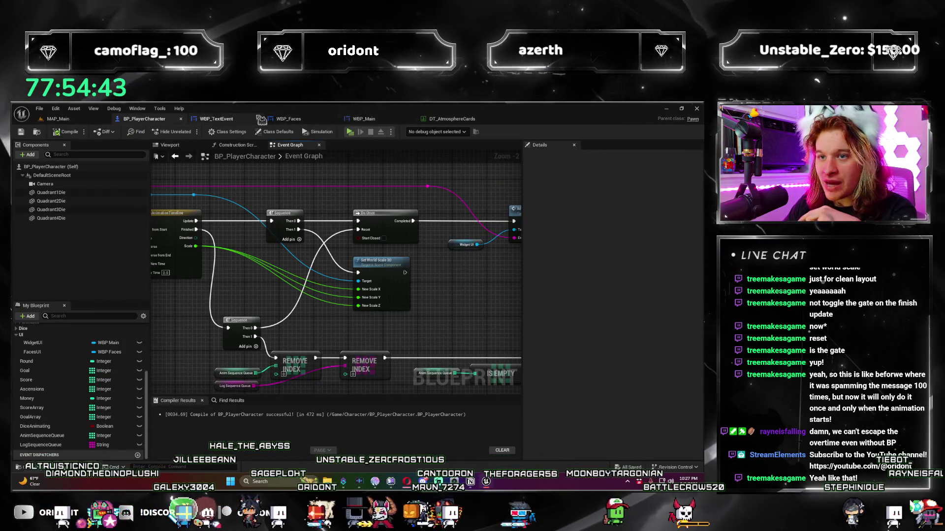
click(231, 119)
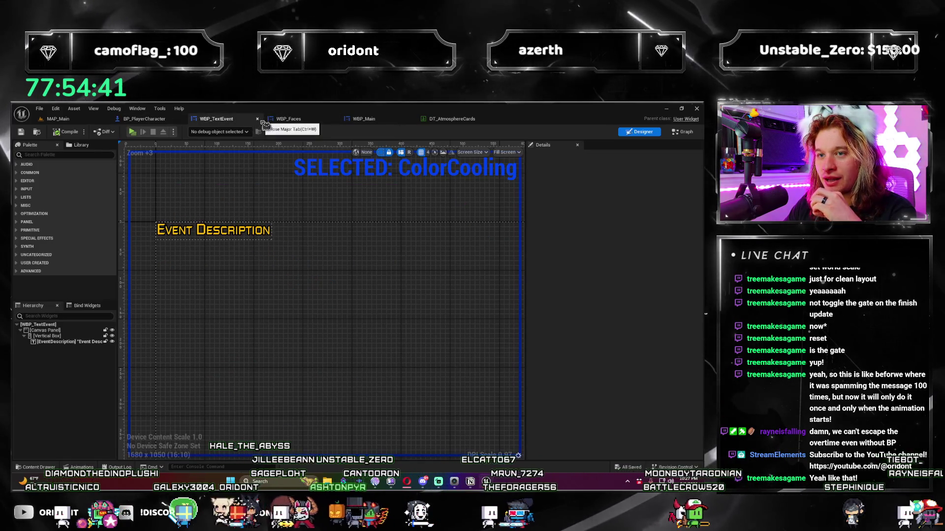
click(258, 119)
click(230, 121)
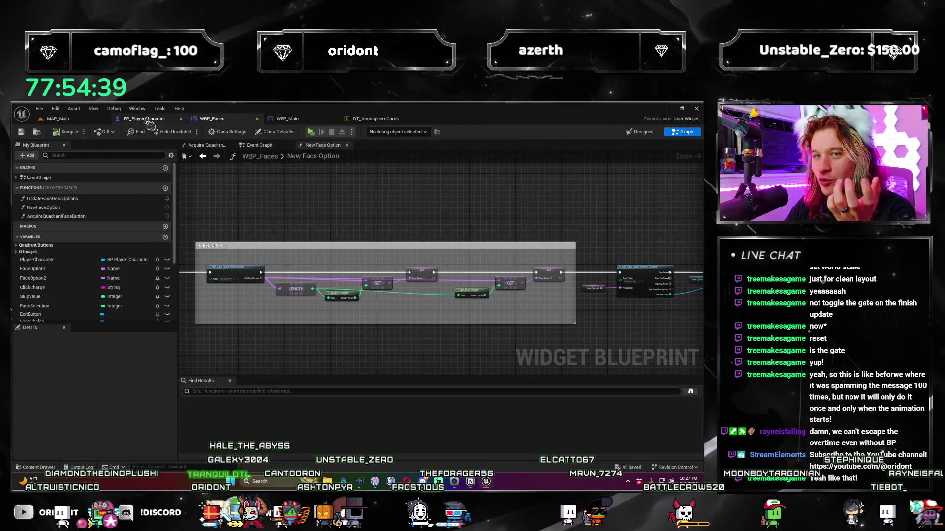
click(143, 119)
scroll(337, 288, down, 3)
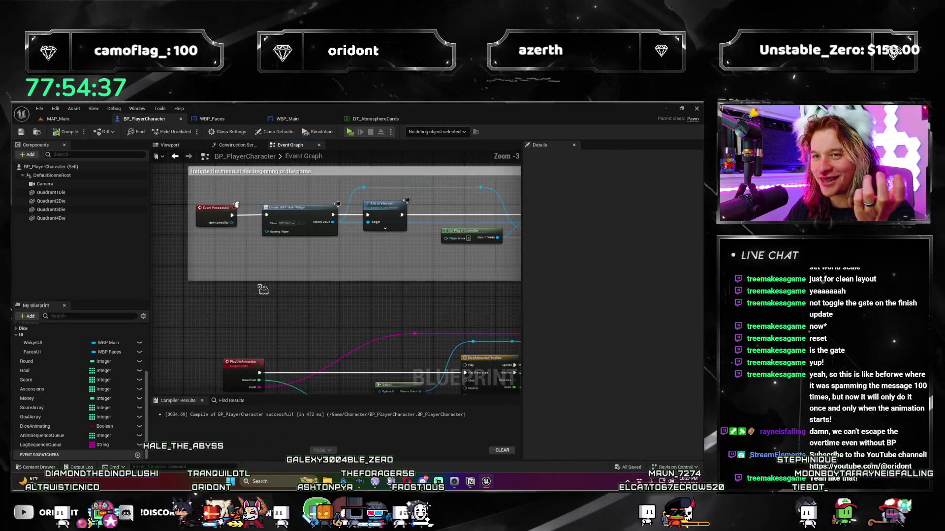
click(291, 119)
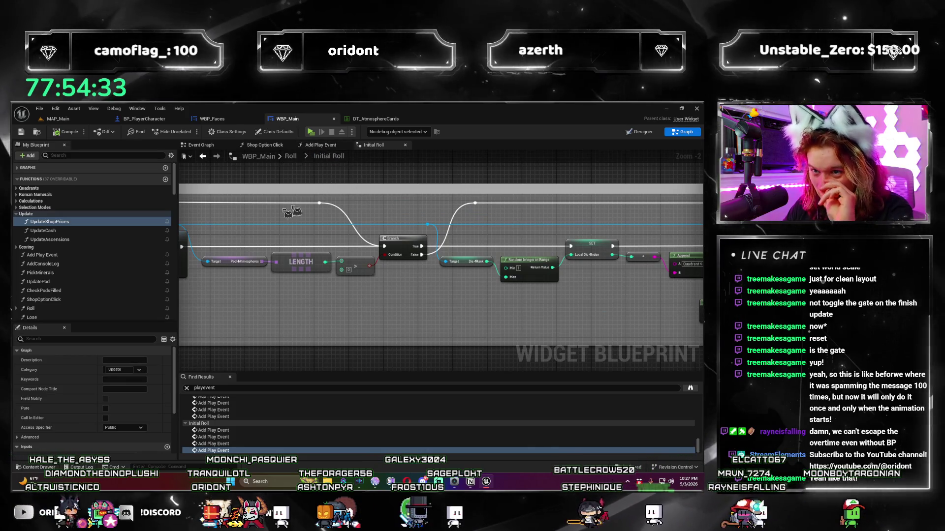
click(373, 144)
- Wire the SET node's execution output into the Branch node, replacing its old link
mouse_move(336, 282)
mouse_down()
mouse_move(494, 308)
mouse_move(313, 253)
mouse_up()
drag(474, 277, 400, 321)
scroll(401, 320, up, 1)
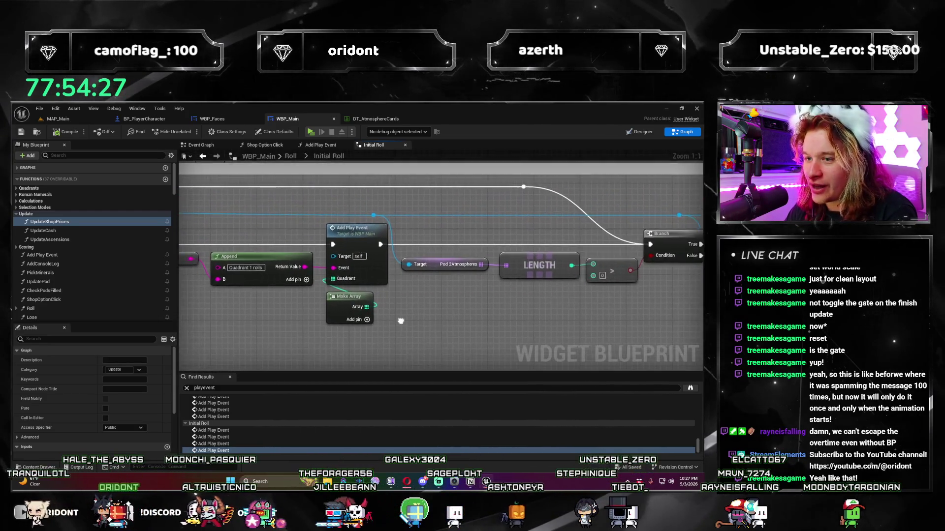
scroll(415, 308, down, 1)
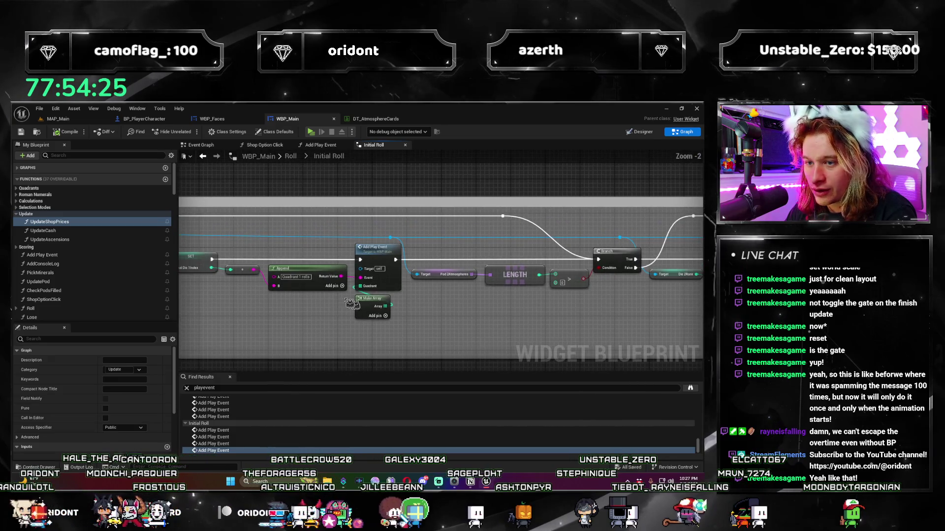
drag(361, 259, 632, 270)
drag(596, 324, 335, 303)
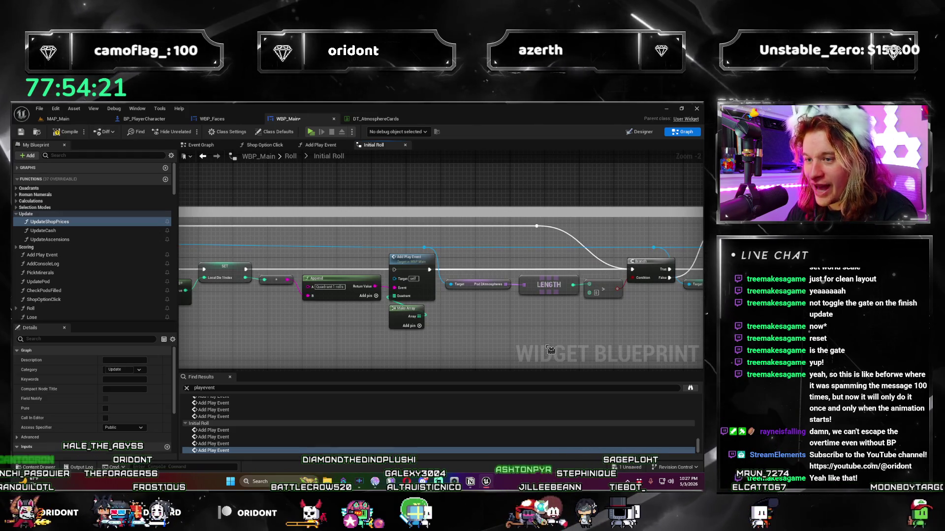
mouse_move(596, 323)
mouse_down()
mouse_move(423, 295)
mouse_move(319, 257)
mouse_up()
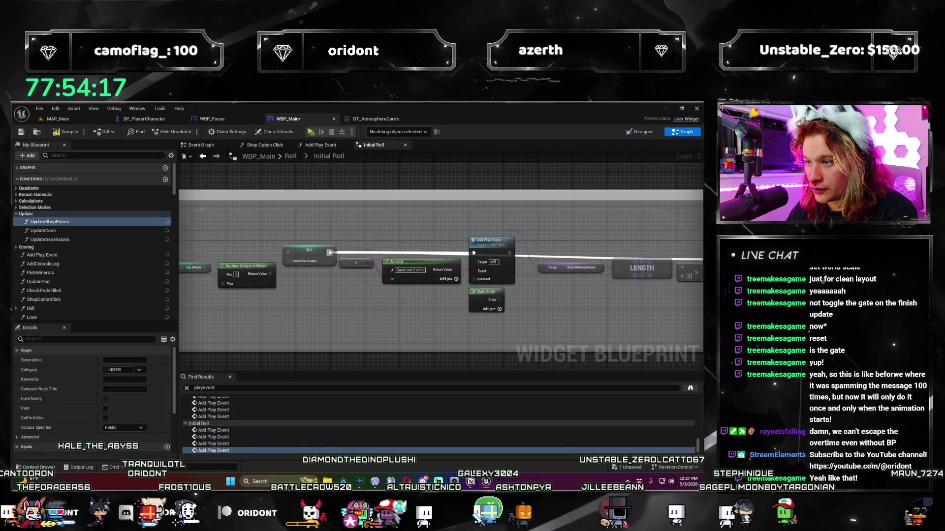
drag(589, 259, 587, 261)
- Connect the next SET node into the following node's execution input
drag(614, 291, 559, 311)
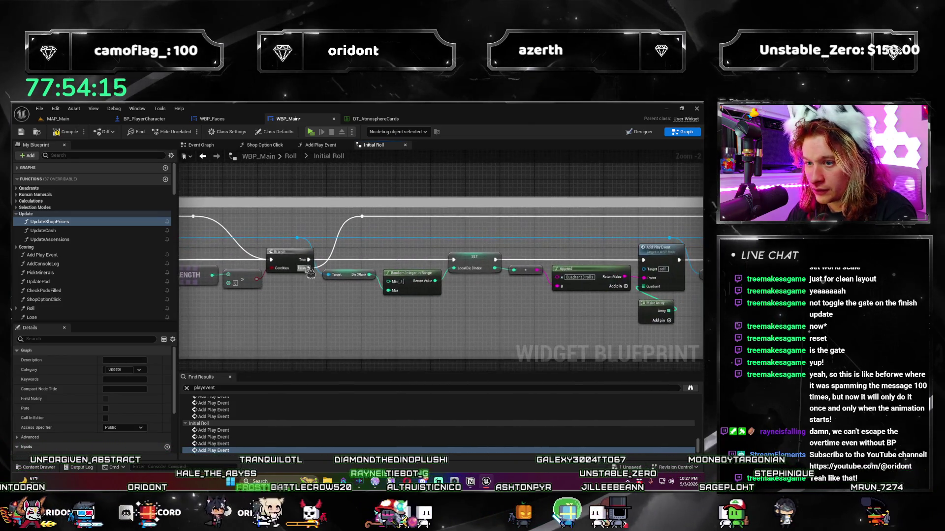
drag(327, 268, 580, 285)
mouse_move(338, 256)
mouse_down()
mouse_move(394, 268)
mouse_move(383, 252)
mouse_move(379, 262)
mouse_up()
key(Escape)
drag(207, 330, 431, 326)
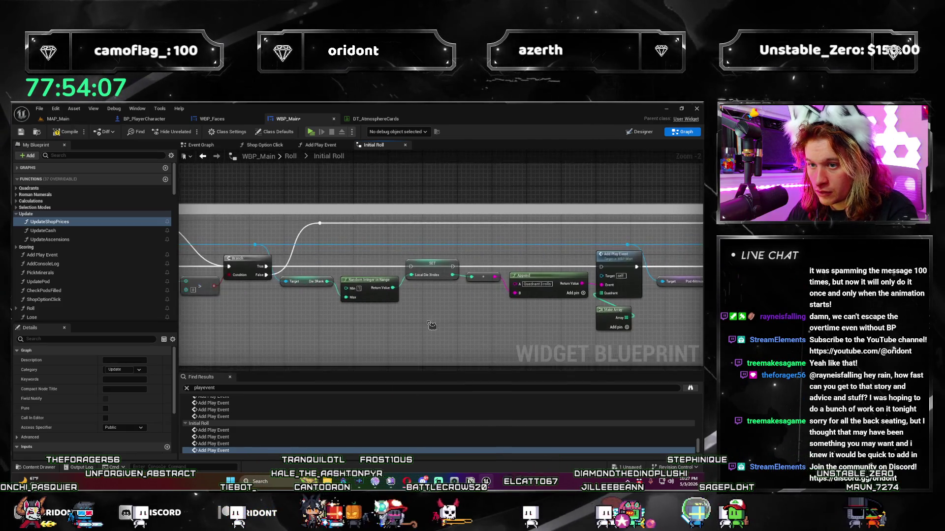
drag(479, 304, 576, 318)
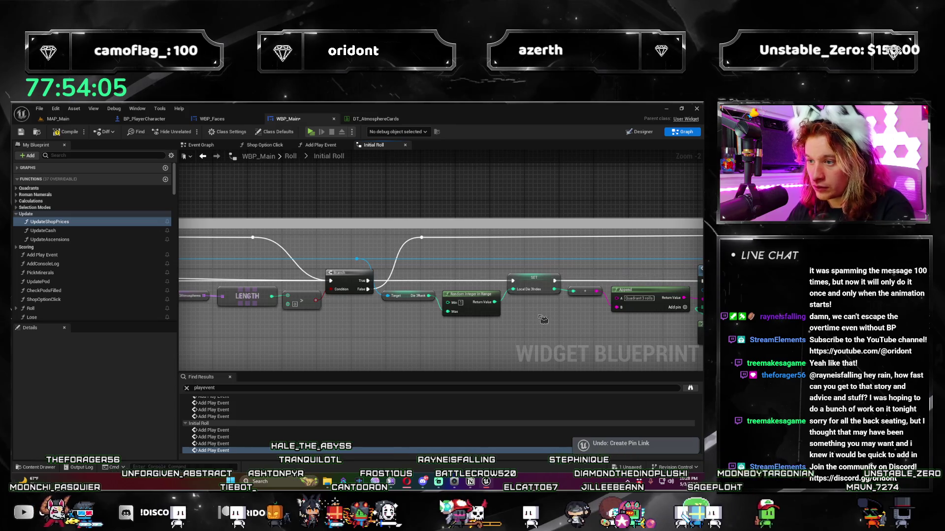
scroll(543, 320, down, 2)
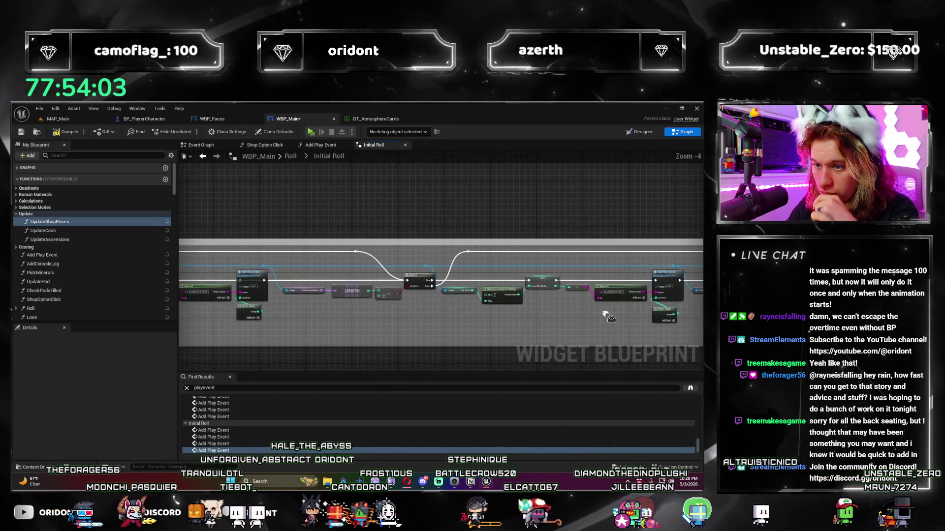
drag(54, 289, 250, 272)
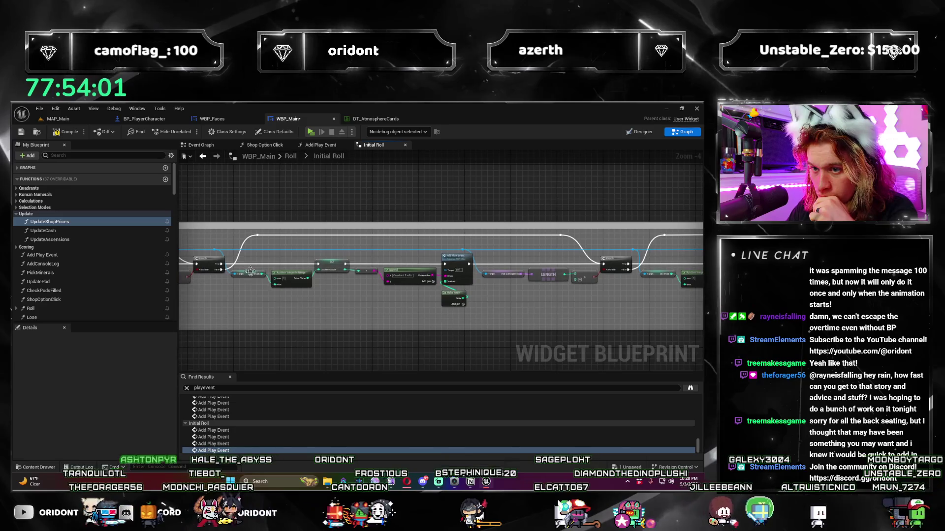
drag(346, 265, 354, 269)
drag(612, 270, 605, 267)
- Wire the last Add Play Event's execution into the Outputs node
drag(619, 307, 310, 294)
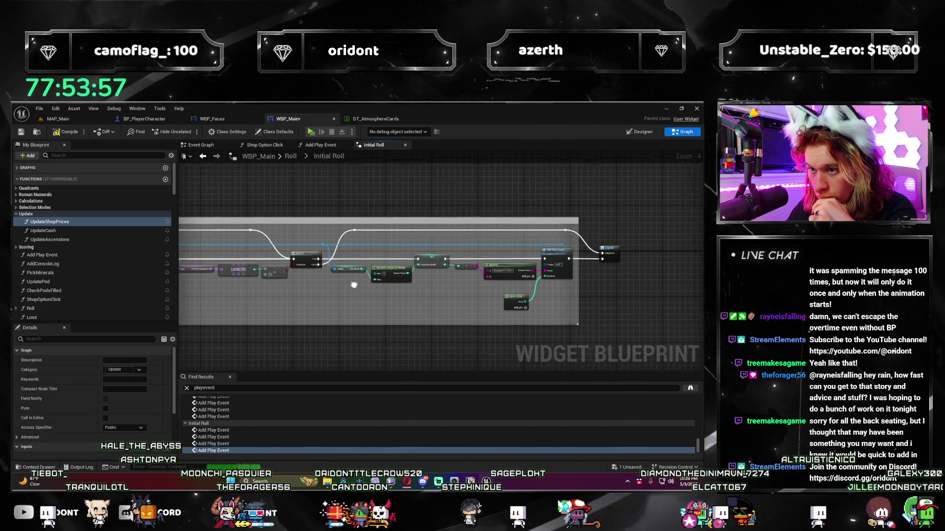
drag(607, 253, 296, 307)
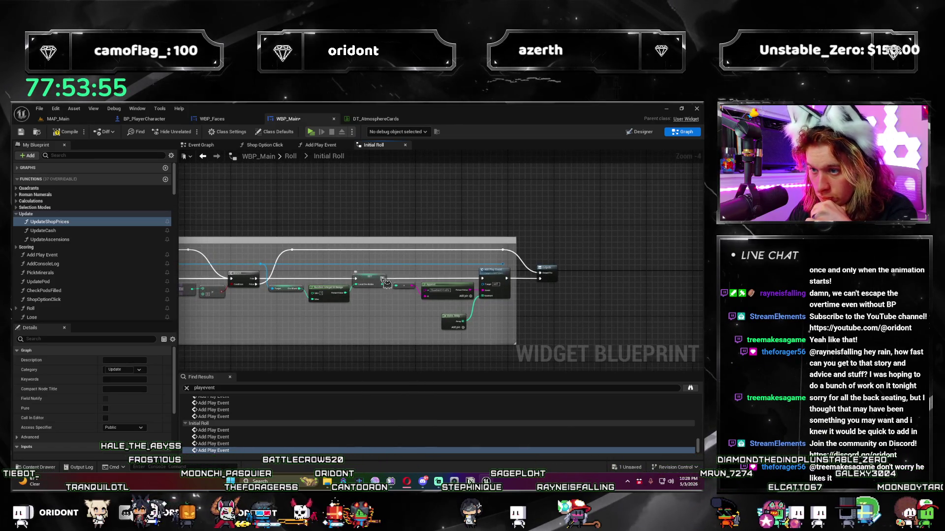
drag(529, 278, 541, 274)
scroll(610, 285, up, 3)
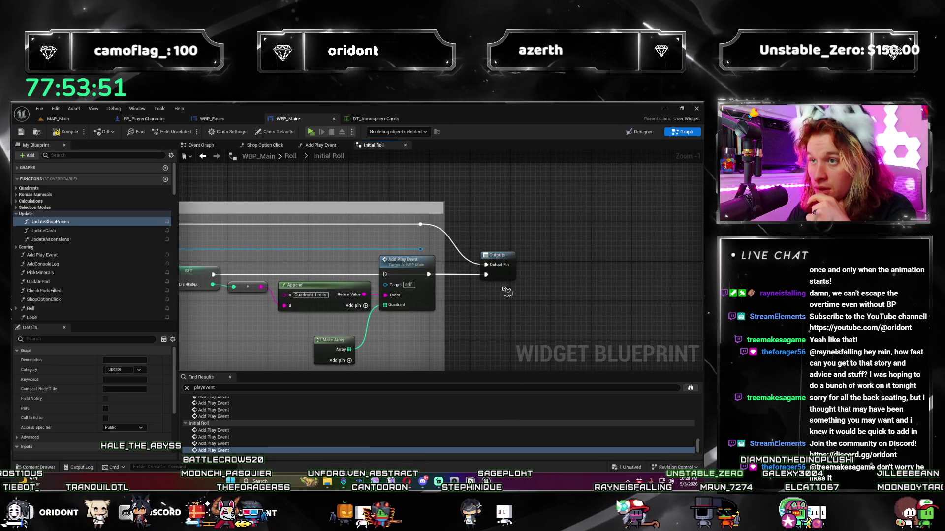
scroll(289, 325, down, 2)
- Save WBP_Main and relaunch the standalone game preview
drag(290, 324, 508, 315)
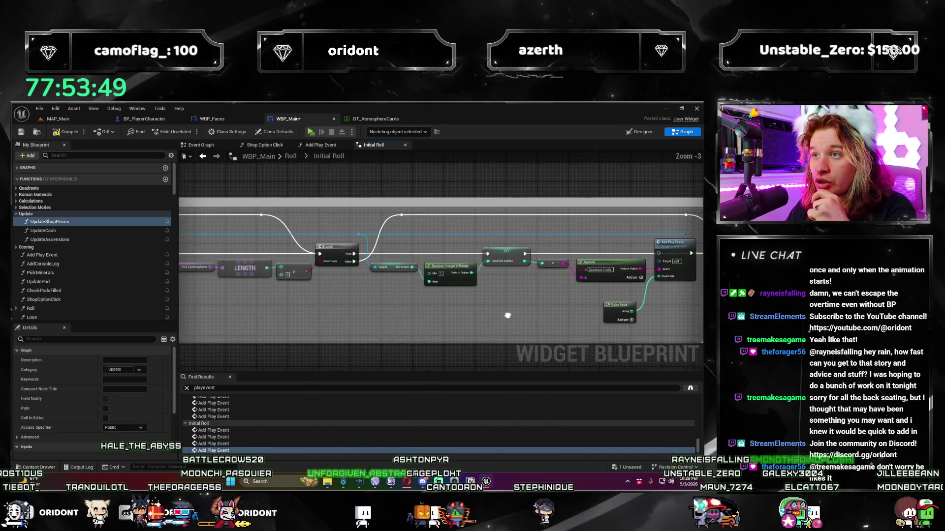
key(ctrl+s)
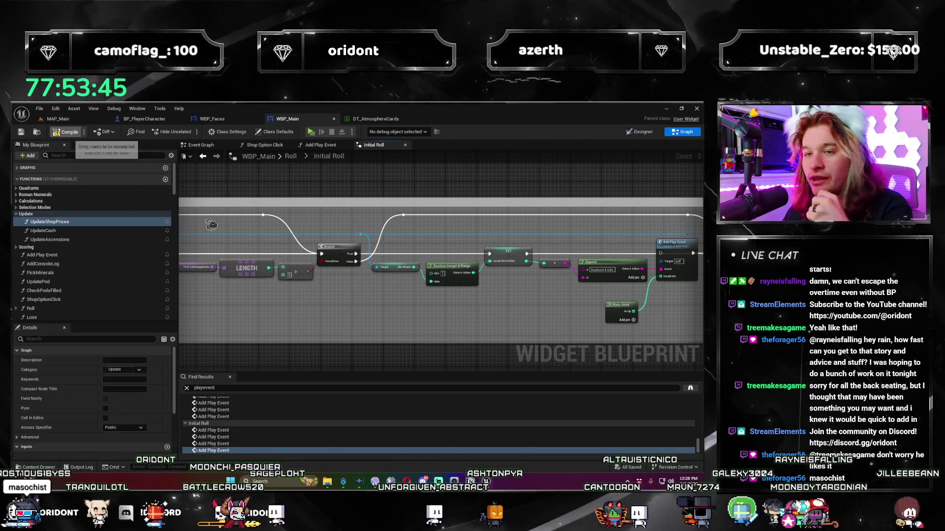
click(311, 132)
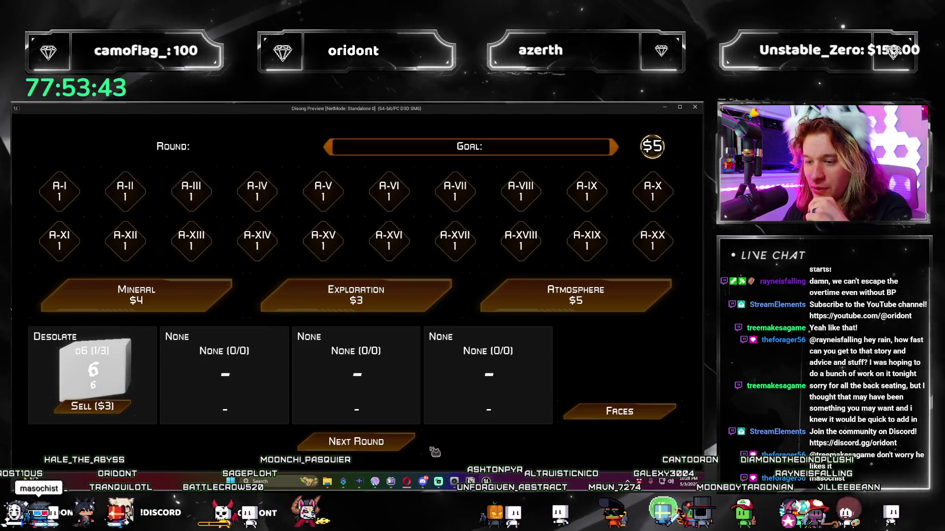
- Roll round 1, then buy Atmosphere packs for a Stormy d20 and a High Carbon d6
click(405, 451)
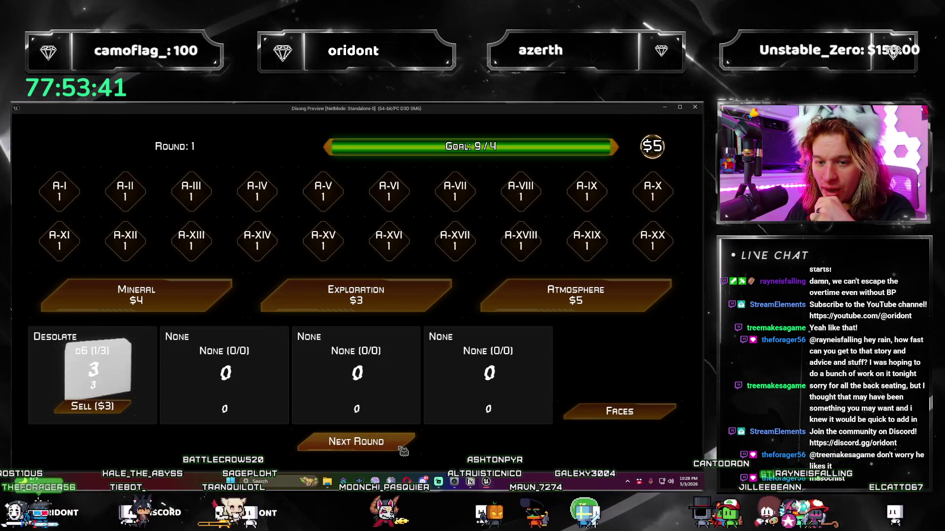
click(546, 309)
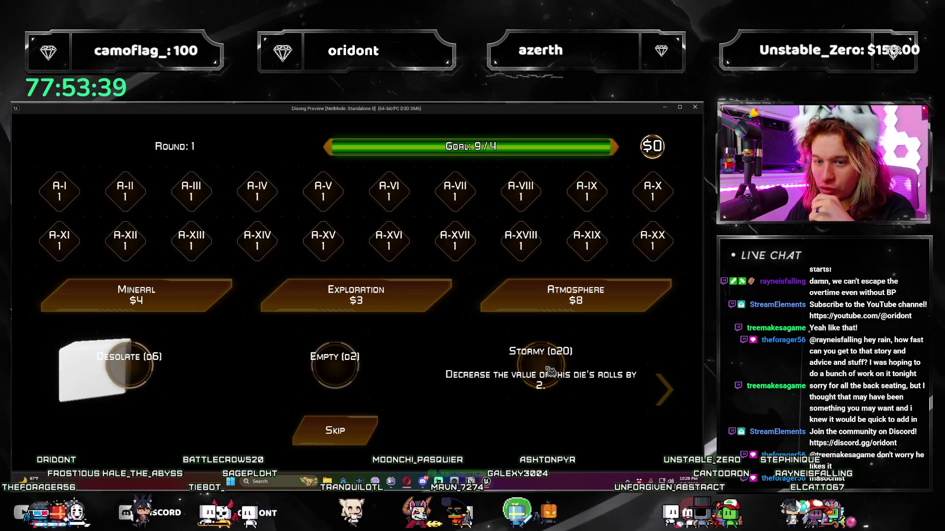
click(550, 372)
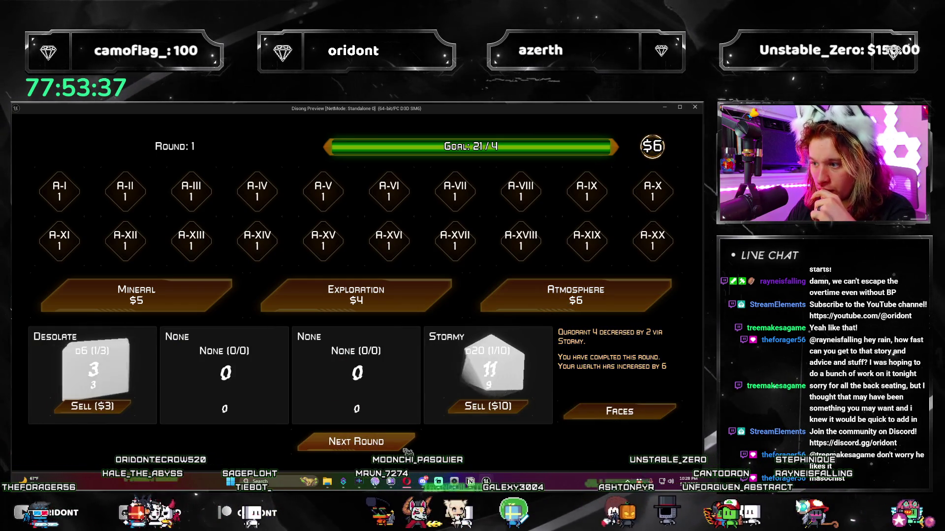
click(408, 449)
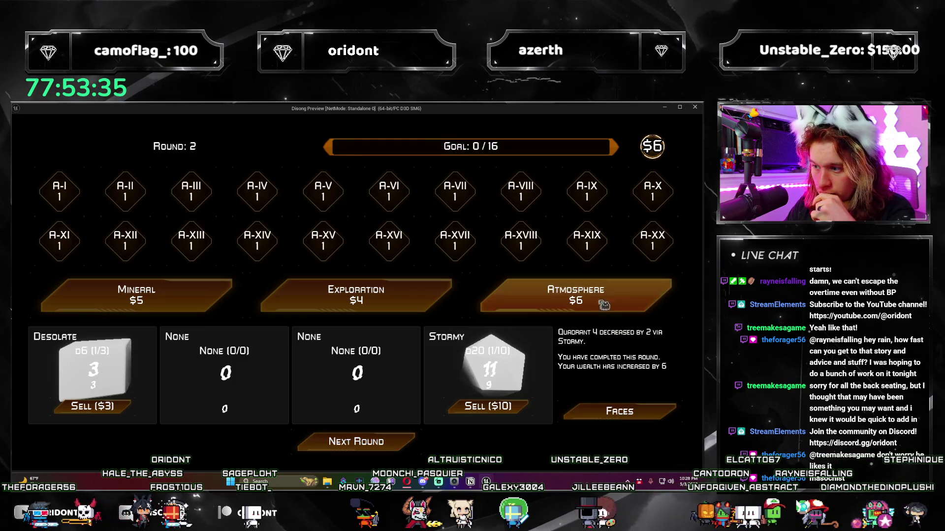
click(590, 301)
click(539, 367)
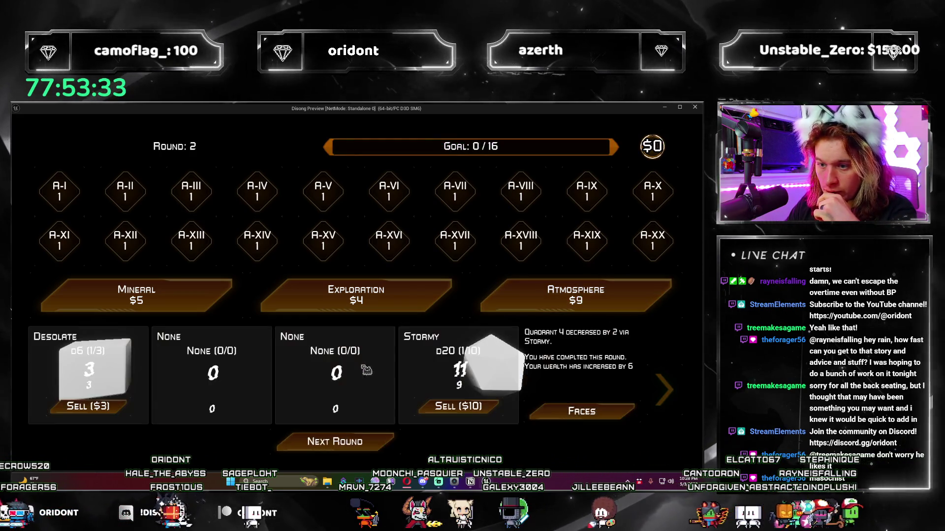
- Roll through round 2 and buy an Atmosphere pack's Gas Giant d20
click(394, 449)
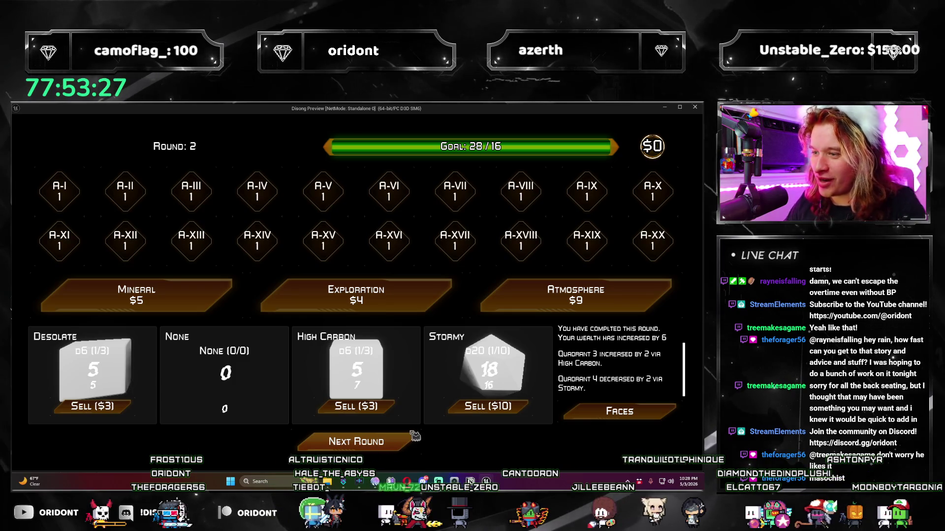
click(399, 445)
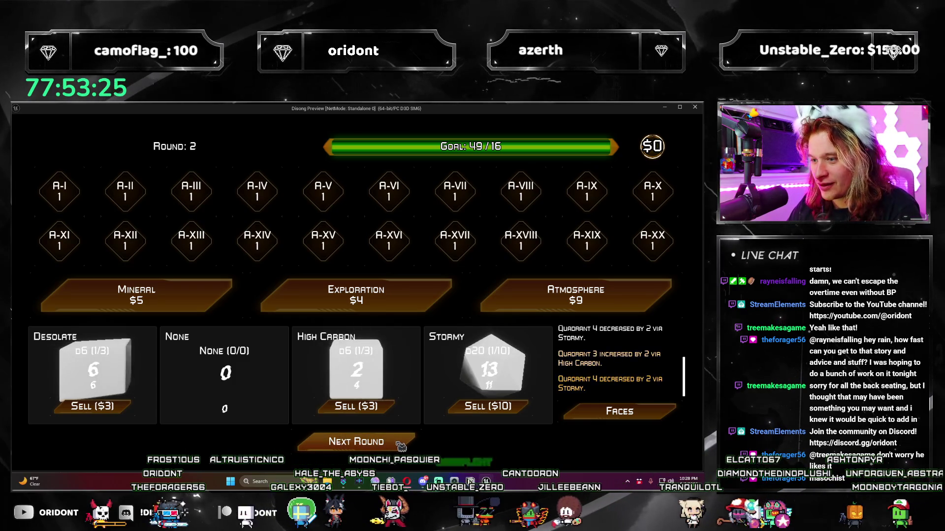
click(401, 447)
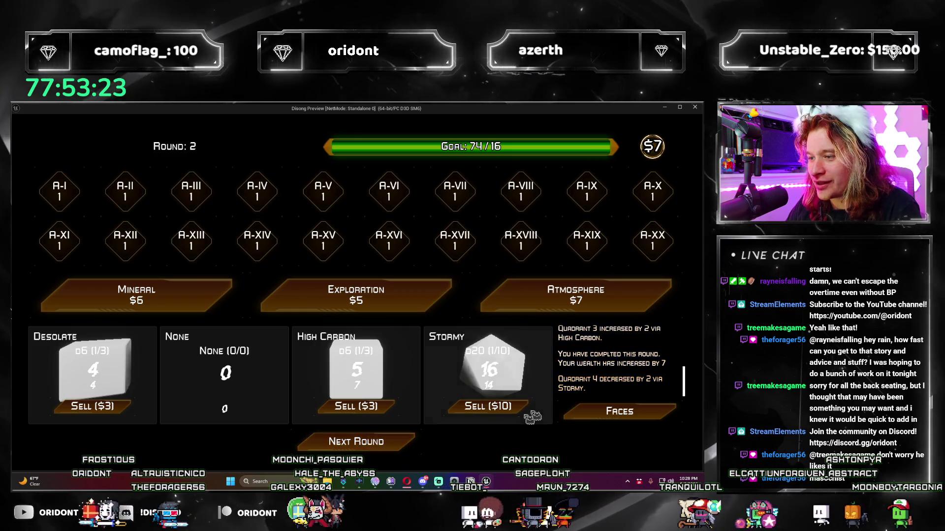
click(530, 305)
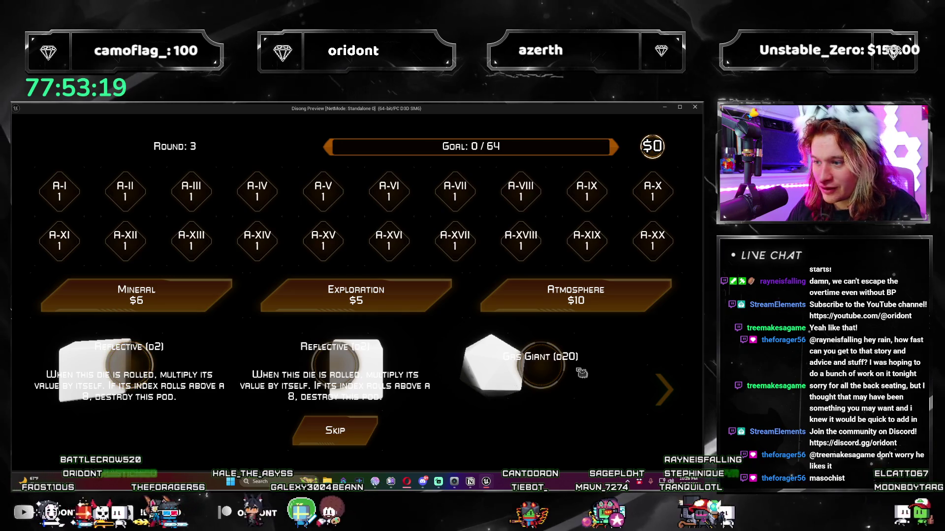
click(541, 380)
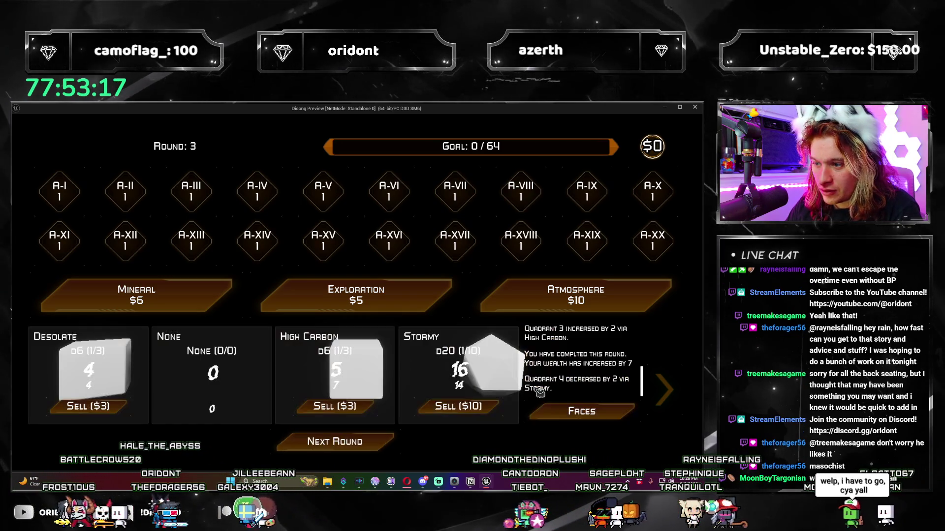
- Roll round 3 and place the Critical face on Quadrant 1's first side
click(412, 449)
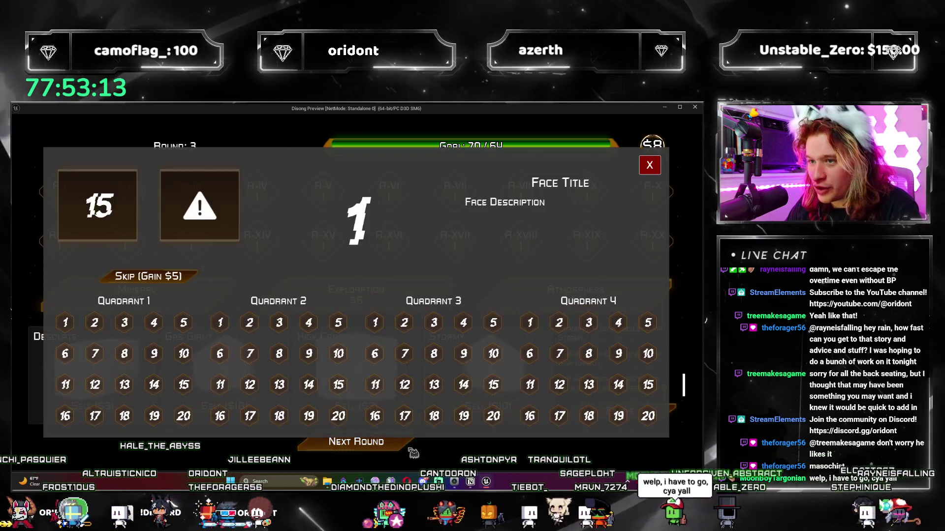
click(222, 233)
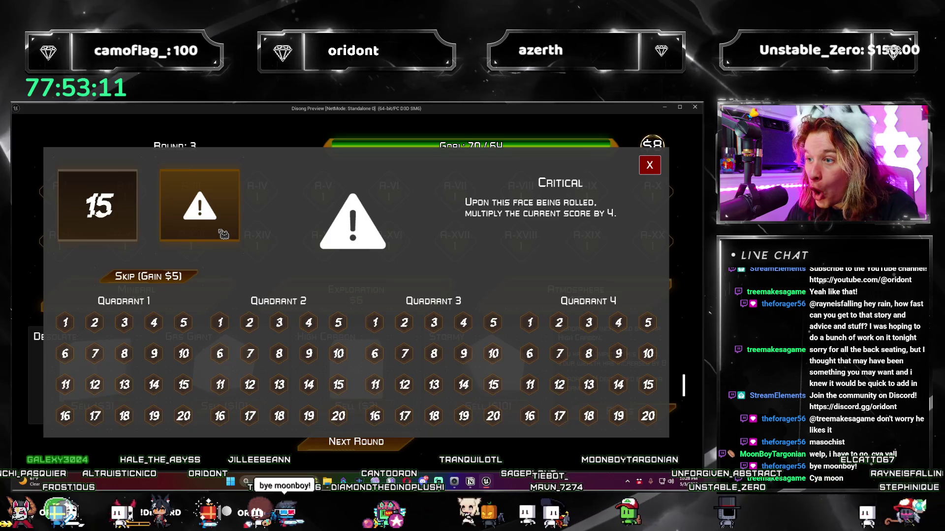
click(65, 323)
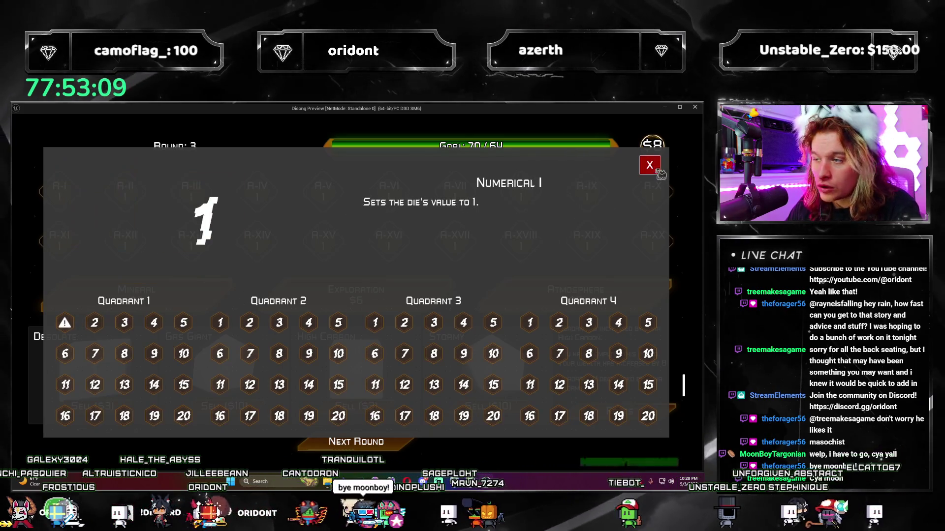
click(646, 173)
- Skip the new die offer, roll round 4 to a loss, restart, and close the preview
click(398, 445)
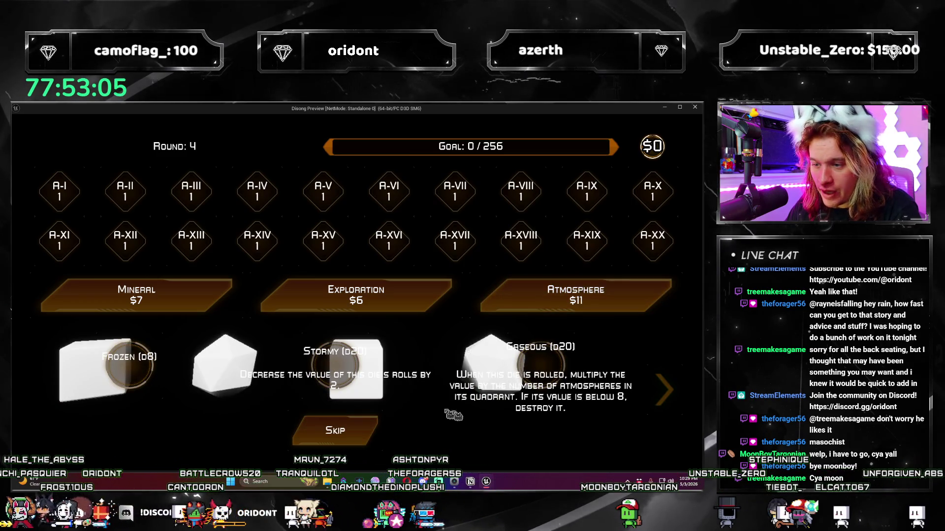
click(362, 431)
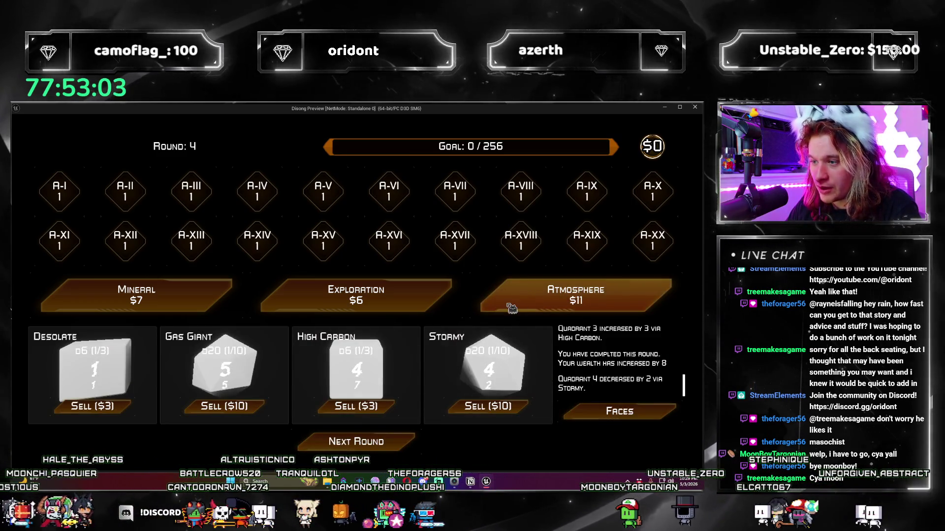
click(403, 436)
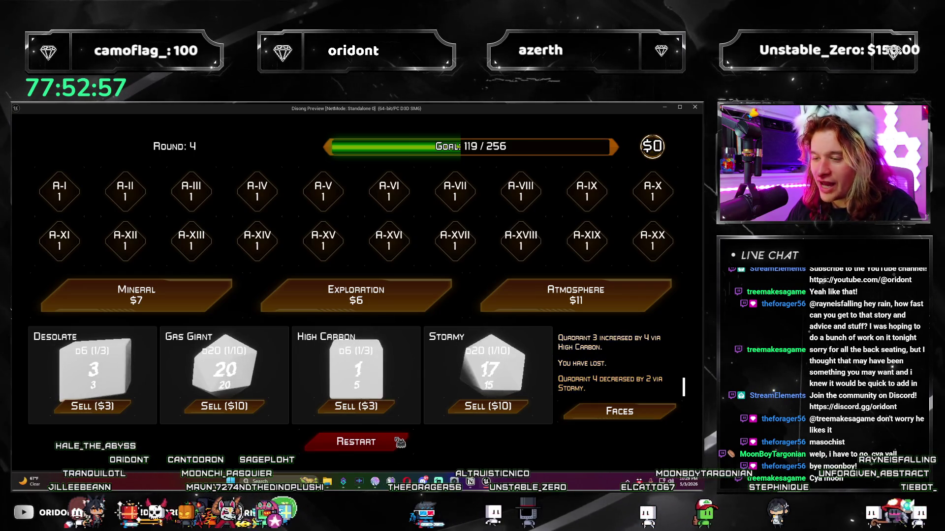
click(410, 441)
click(702, 109)
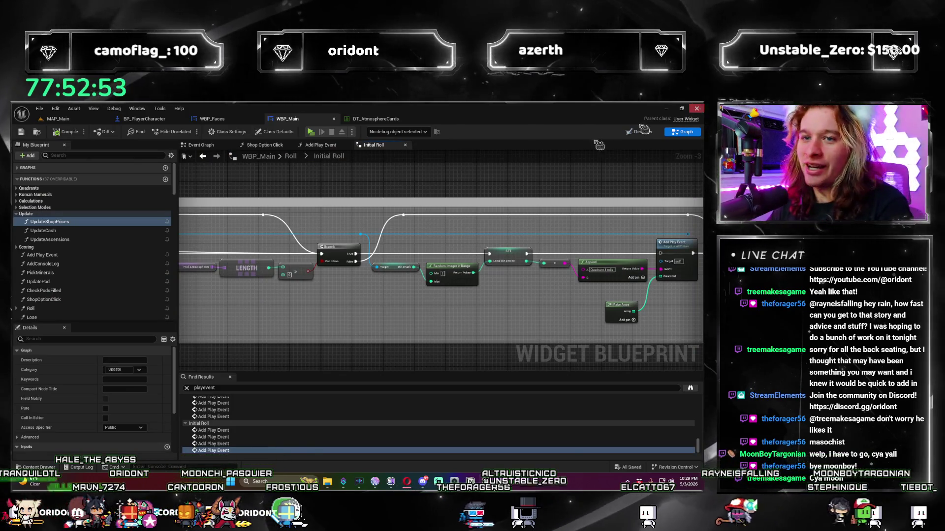
- Open WBP_Main's Designer view and select the Pod1Atmospheres 'Desolate' text block
click(58, 118)
click(291, 119)
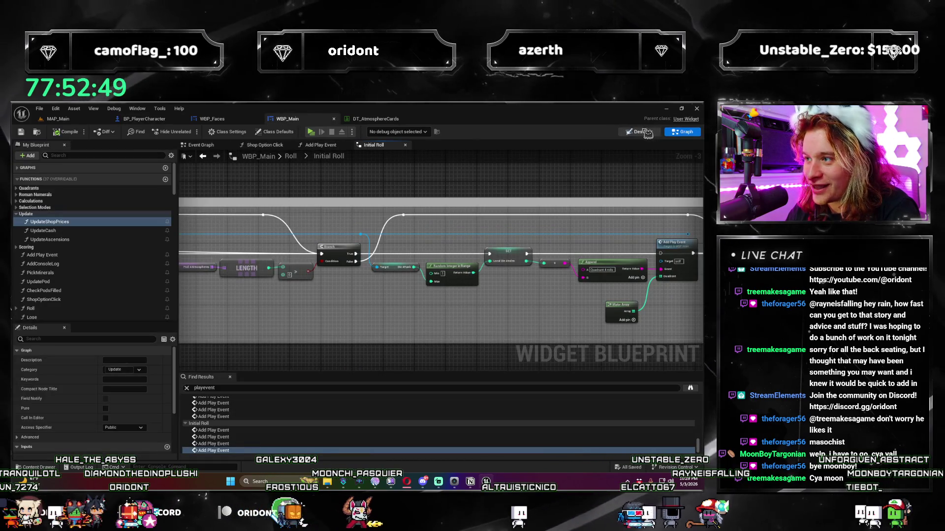
click(683, 132)
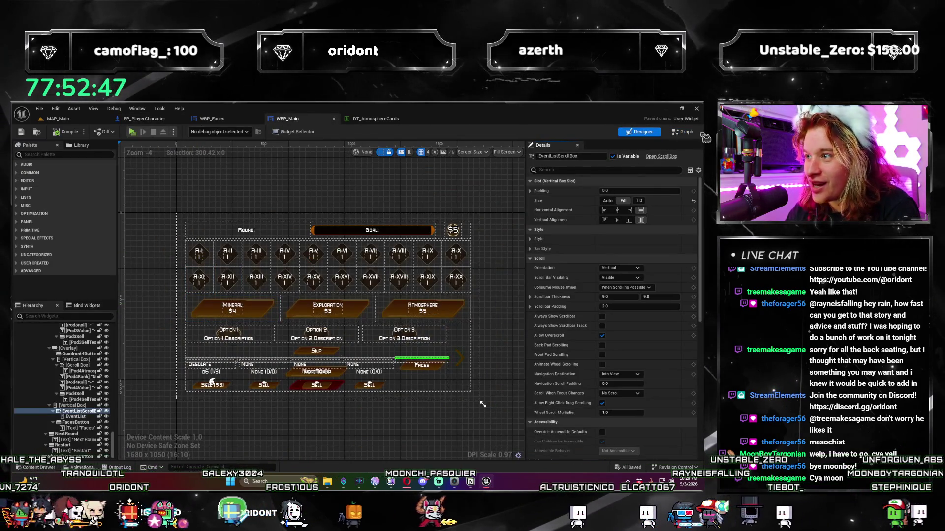
click(683, 131)
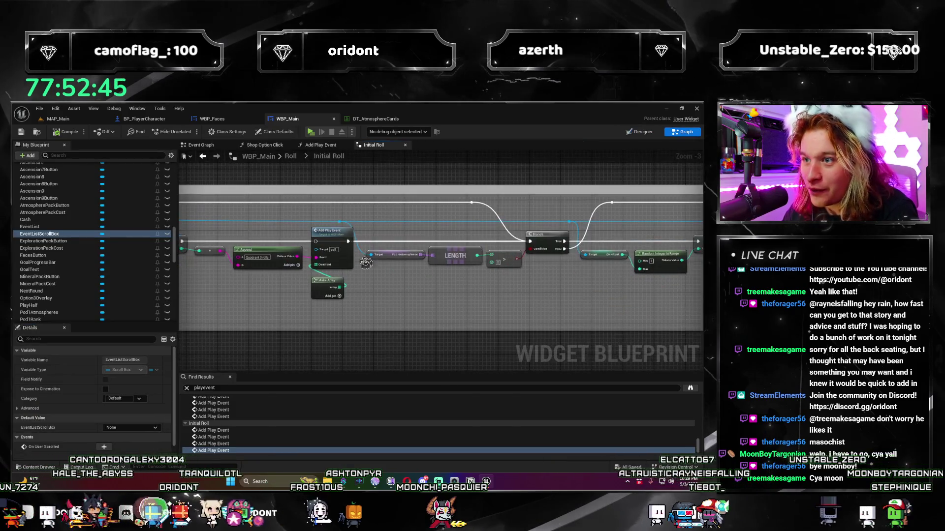
click(639, 131)
scroll(237, 379, down, 1)
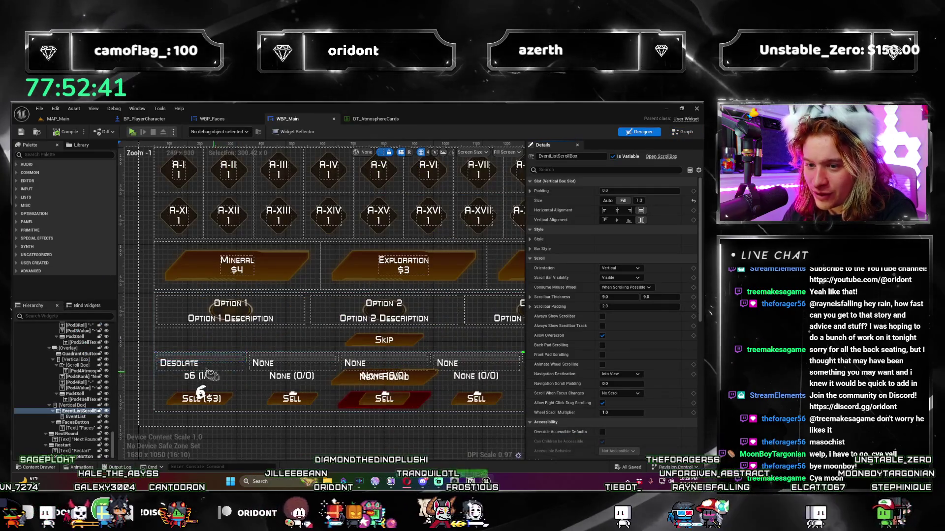
click(179, 363)
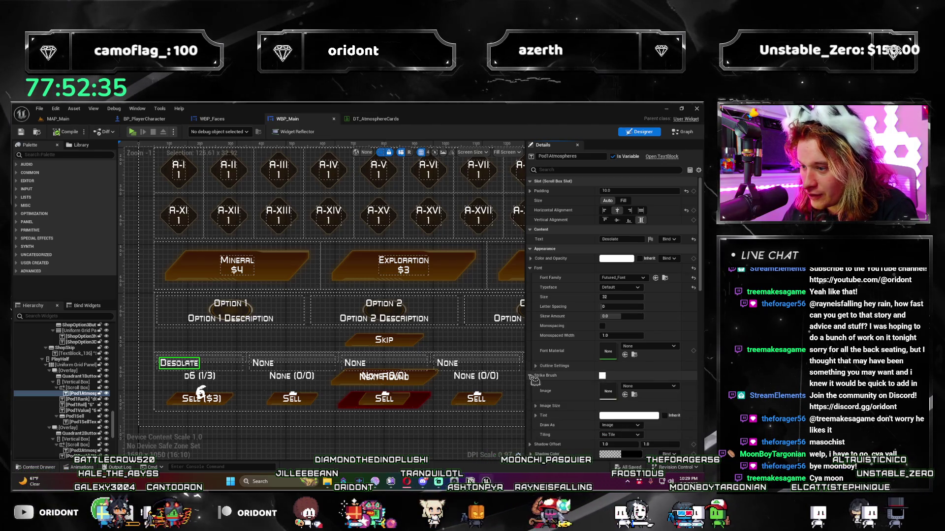
- Set the Desolate label's Strike Brush Tint to black
scroll(535, 381, down, 2)
click(629, 359)
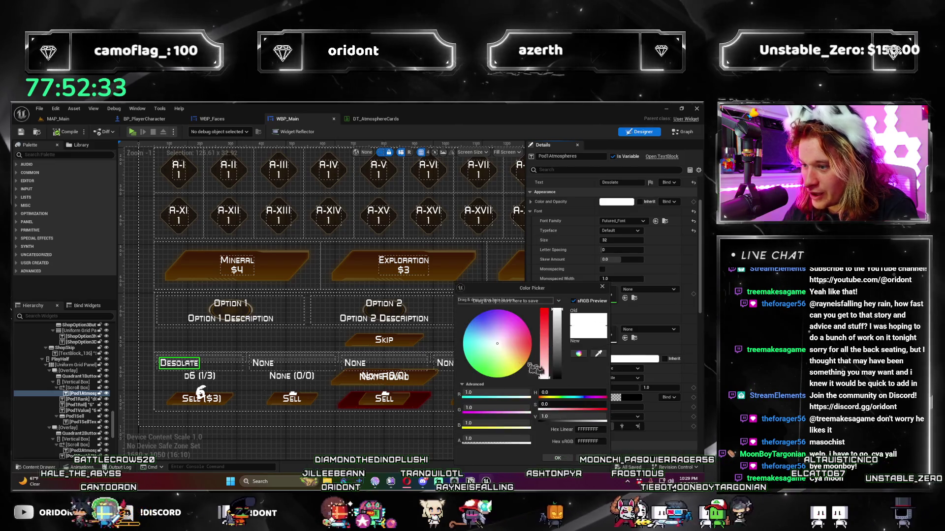
drag(535, 369, 556, 379)
click(558, 458)
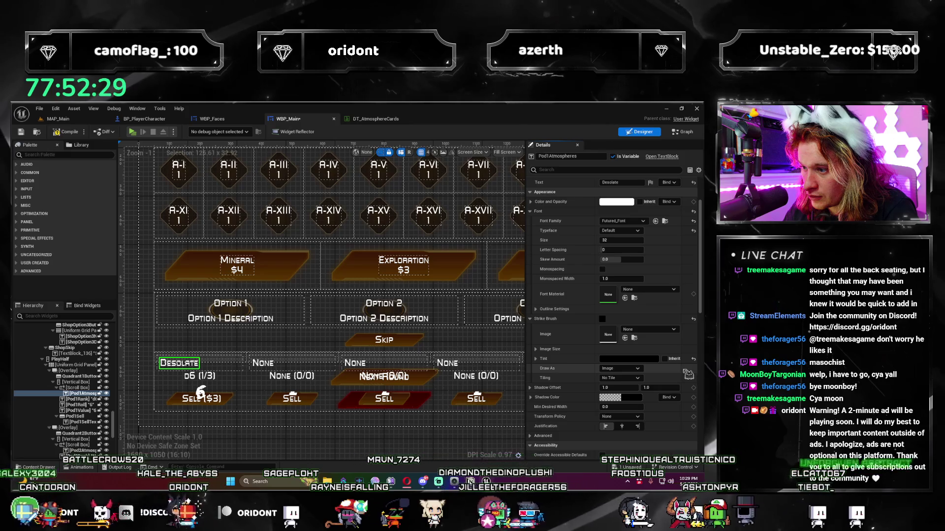
scroll(167, 323, up, 13)
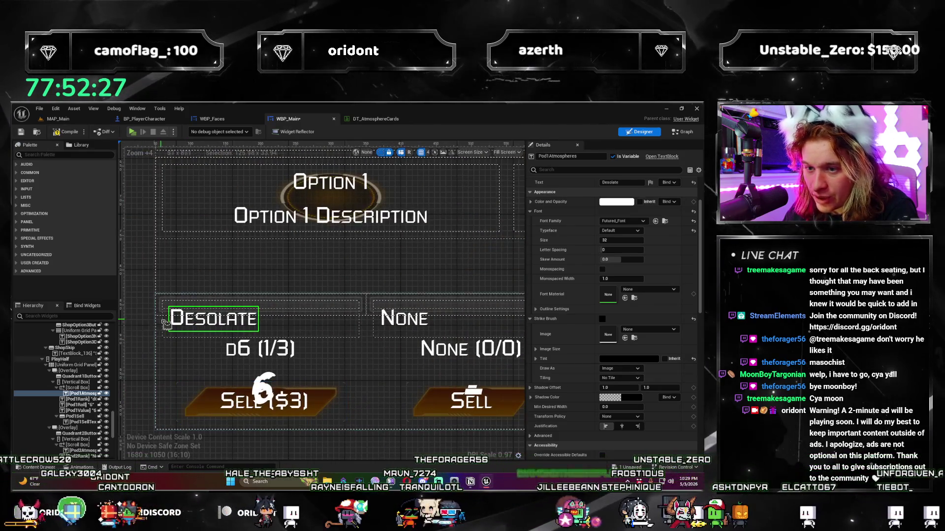
scroll(167, 322, up, 8)
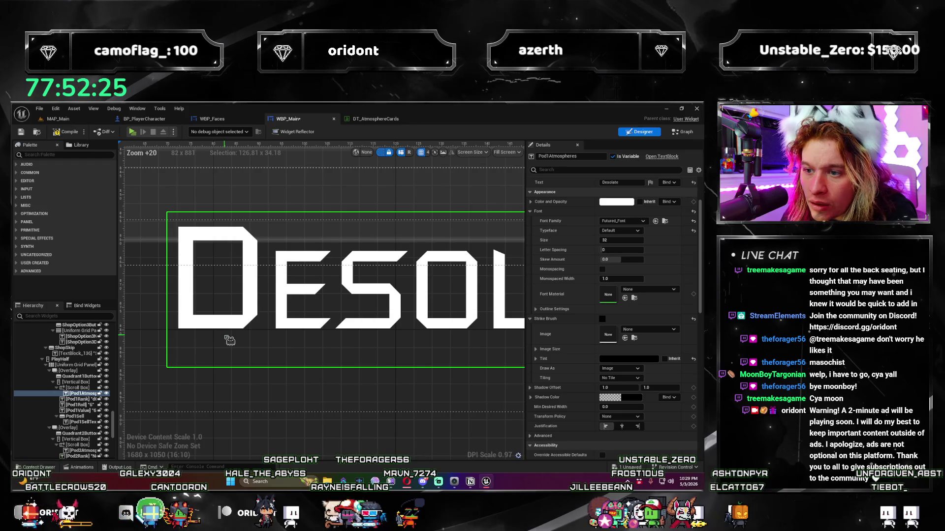
scroll(229, 341, down, 10)
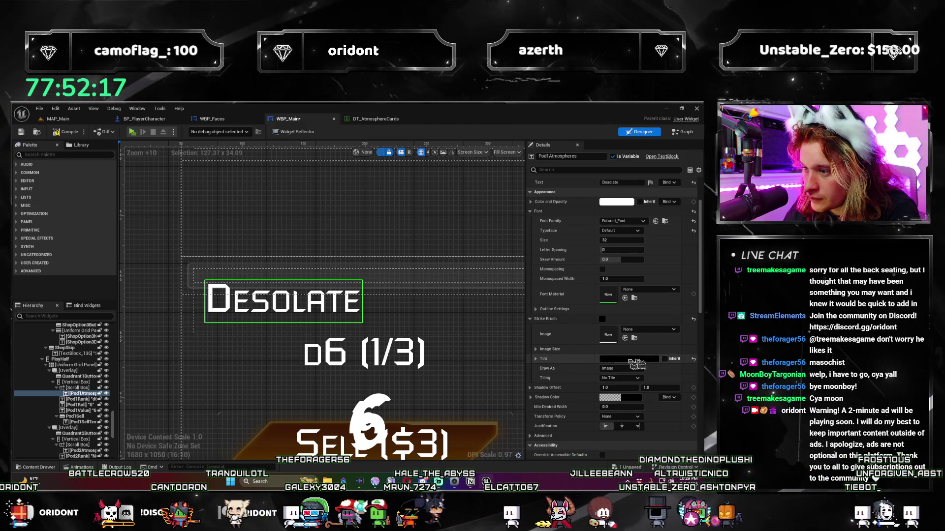
- Confirm a Shadow Color in its picker, save the widget, and return to MAP_Main
click(532, 320)
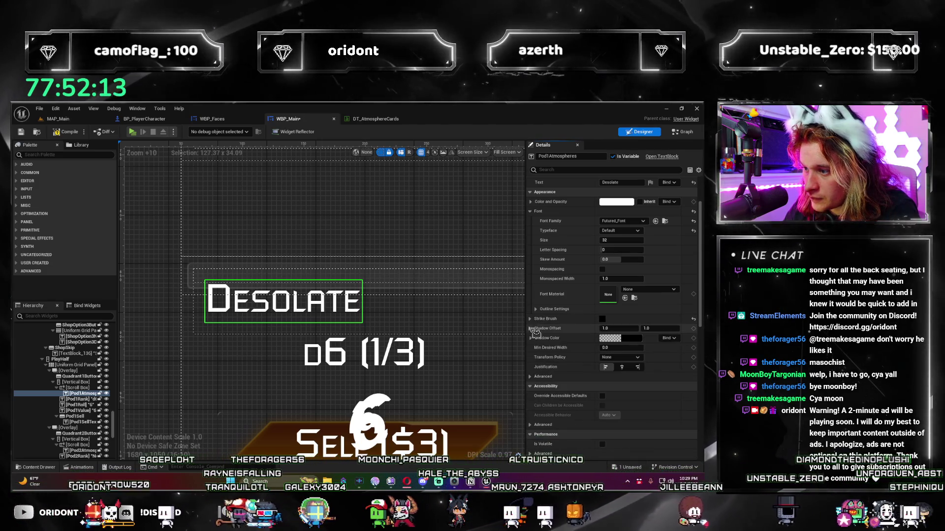
click(531, 338)
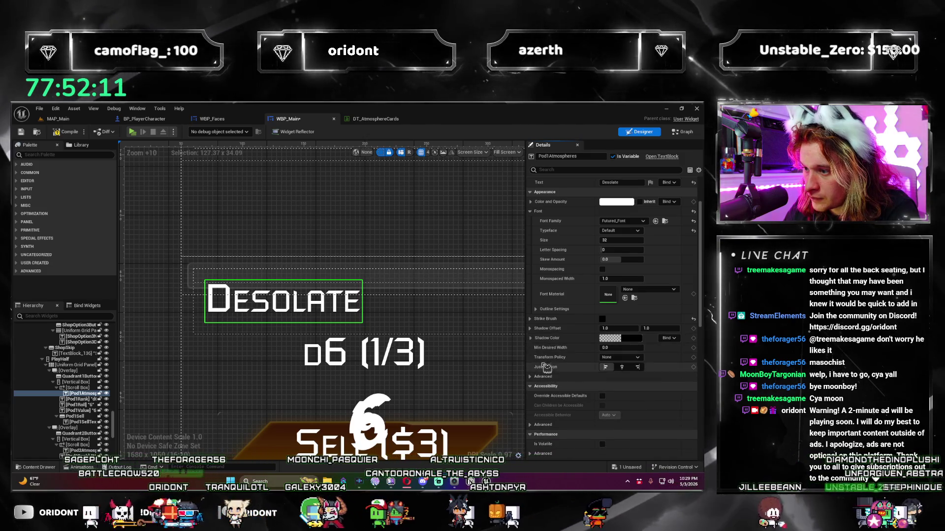
click(610, 338)
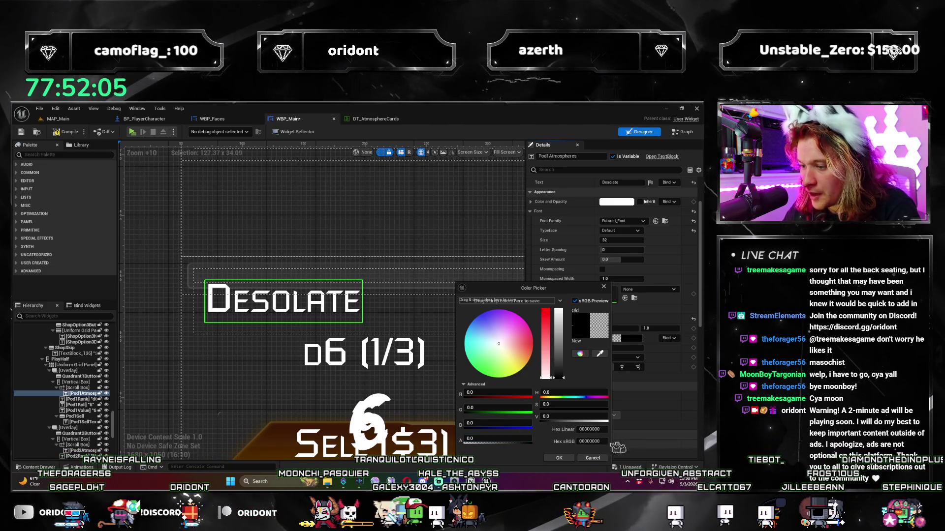
click(560, 458)
scroll(239, 289, down, 14)
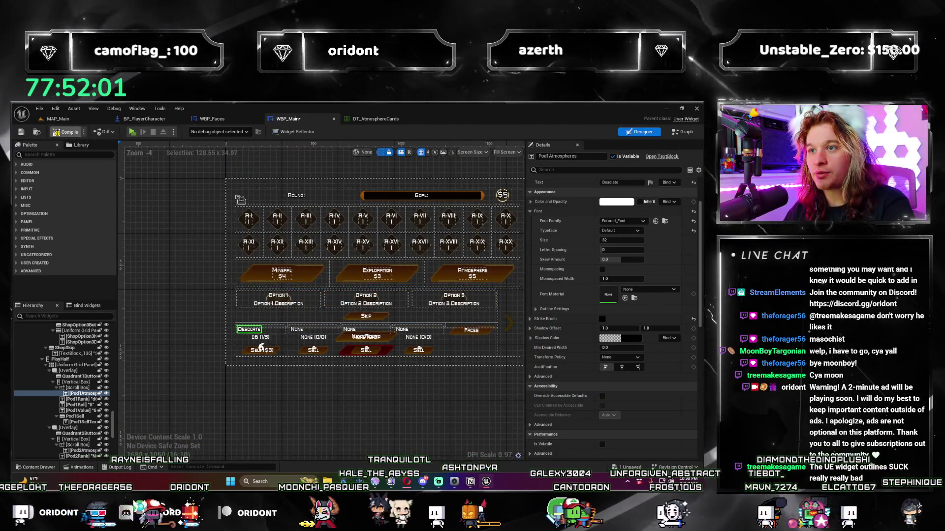
key(ctrl+s)
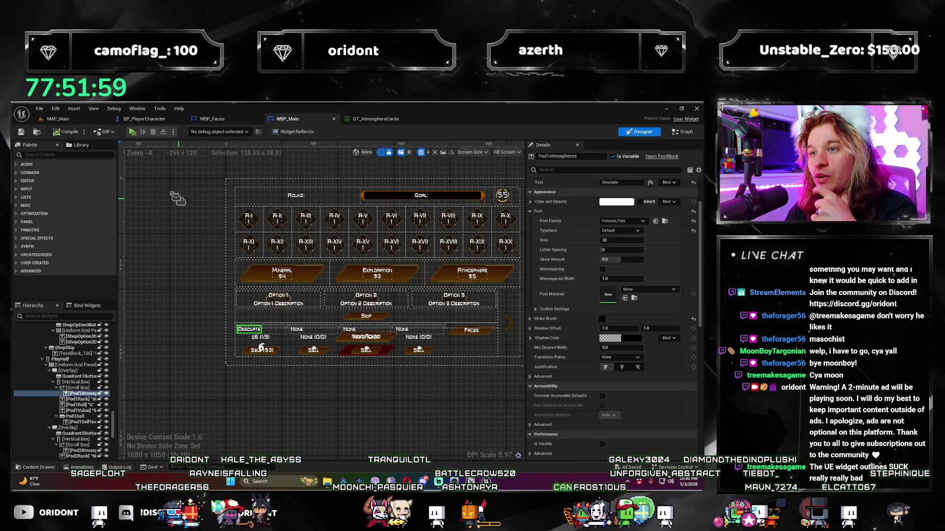
click(80, 120)
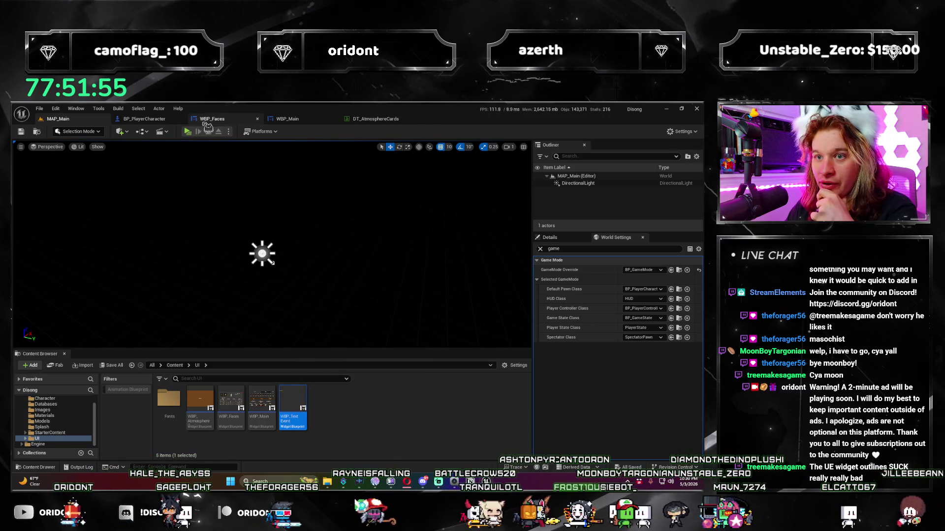
- In BP_PlayerCharacter's viewport, give the Quadrant4Die disc a walnut wood material
click(151, 120)
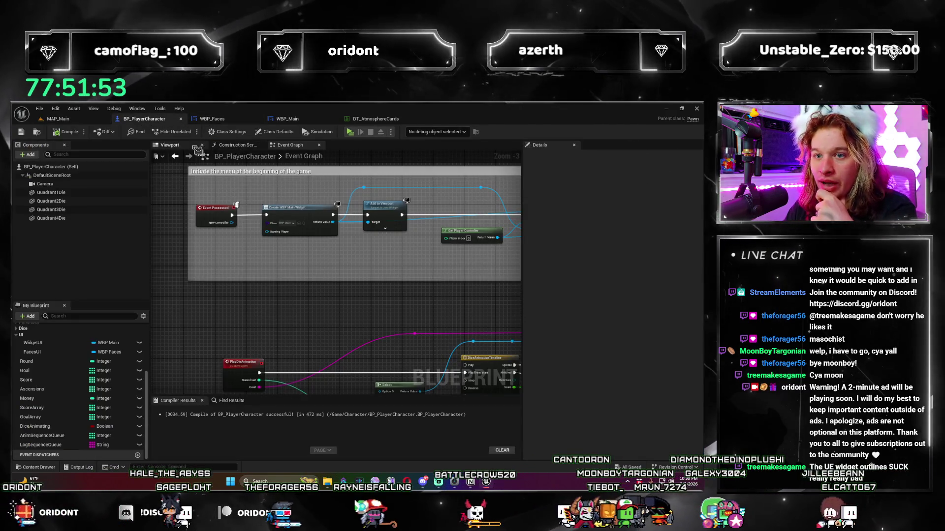
click(170, 145)
click(237, 294)
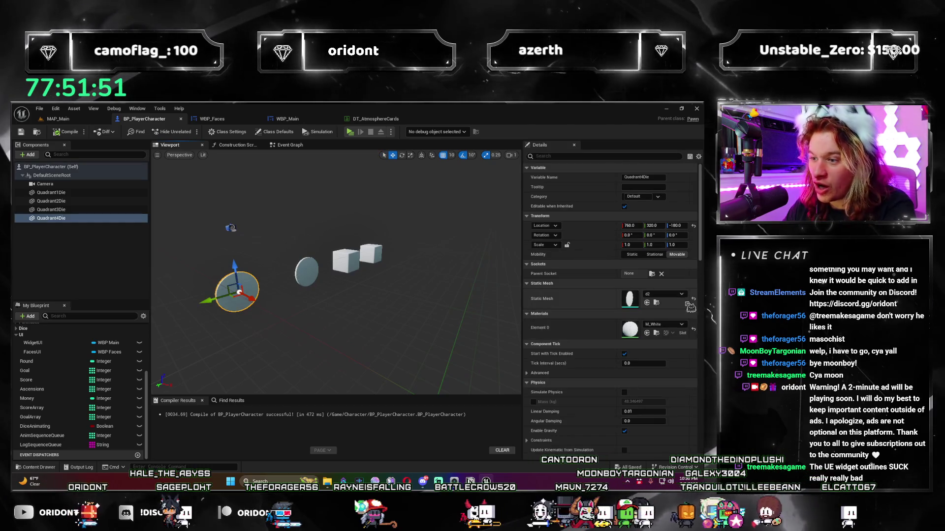
click(668, 326)
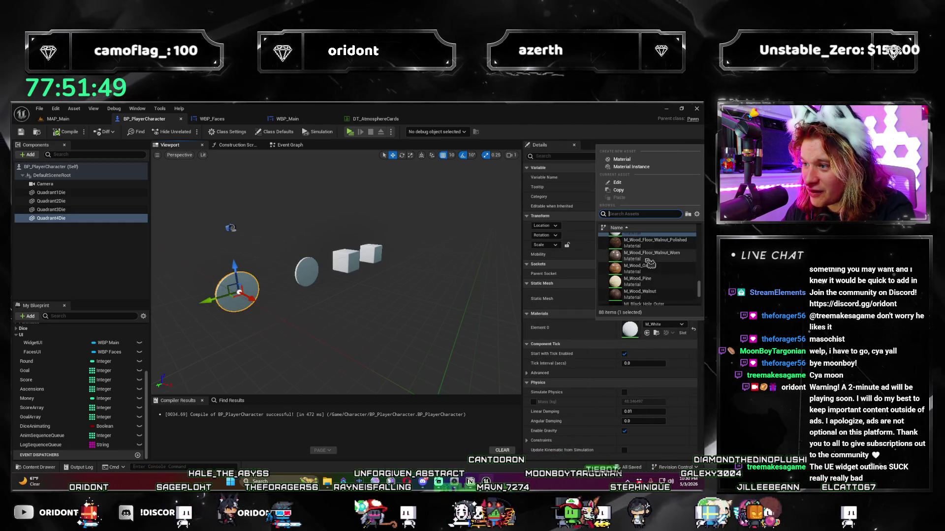
click(651, 275)
scroll(310, 273, up, 3)
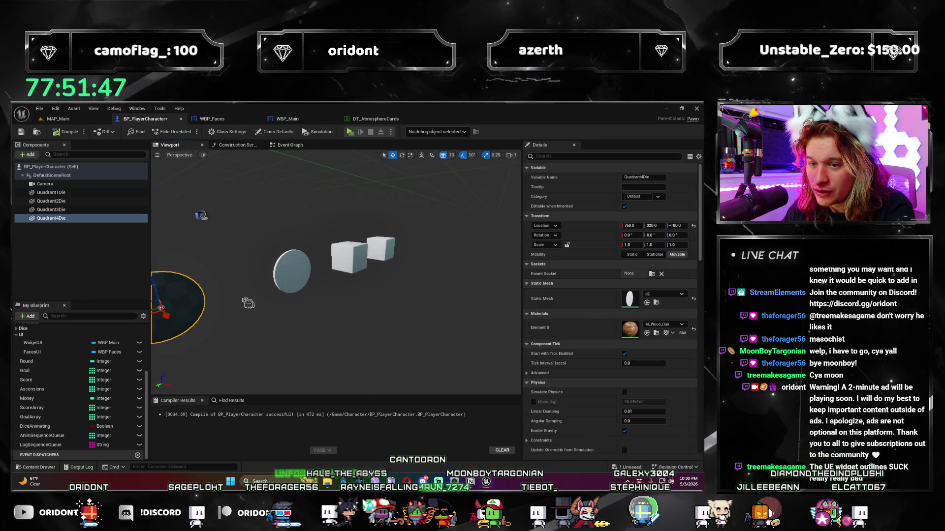
click(664, 326)
click(679, 298)
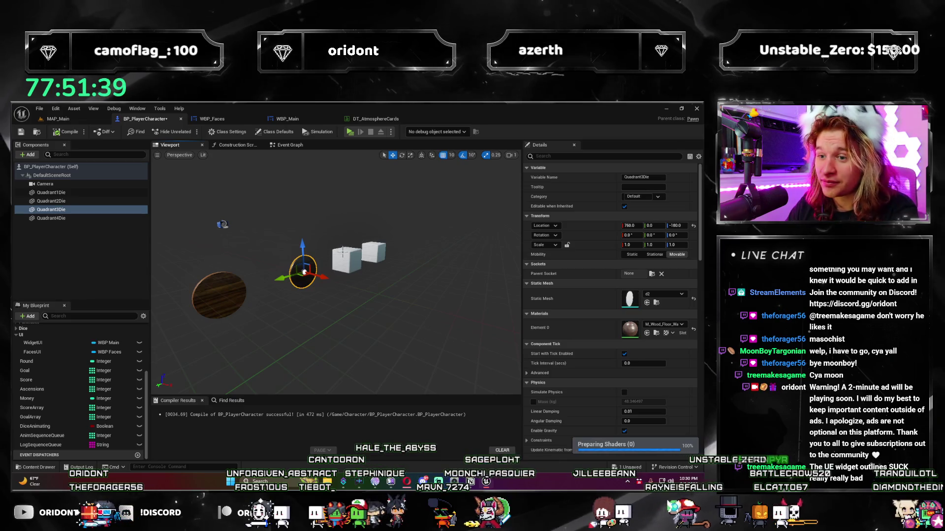
- Give the two white cube dice walnut wood materials
click(668, 326)
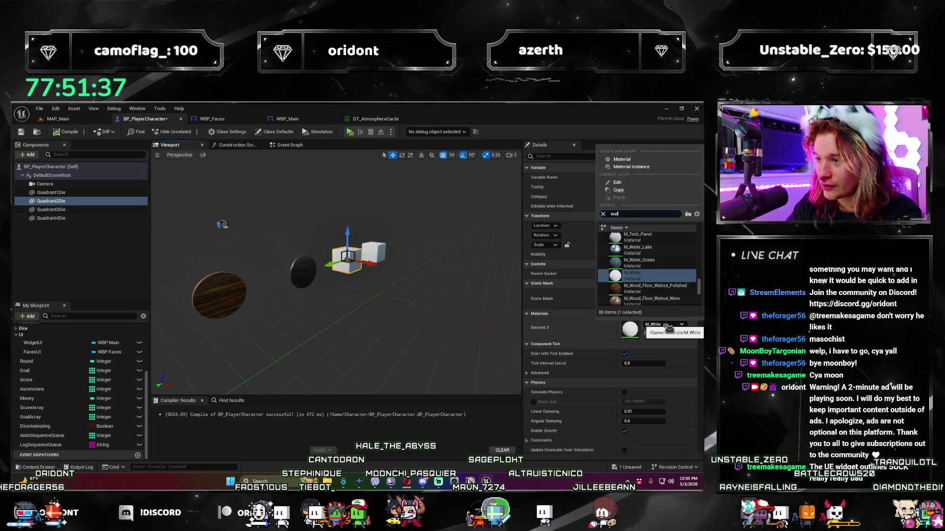
click(685, 246)
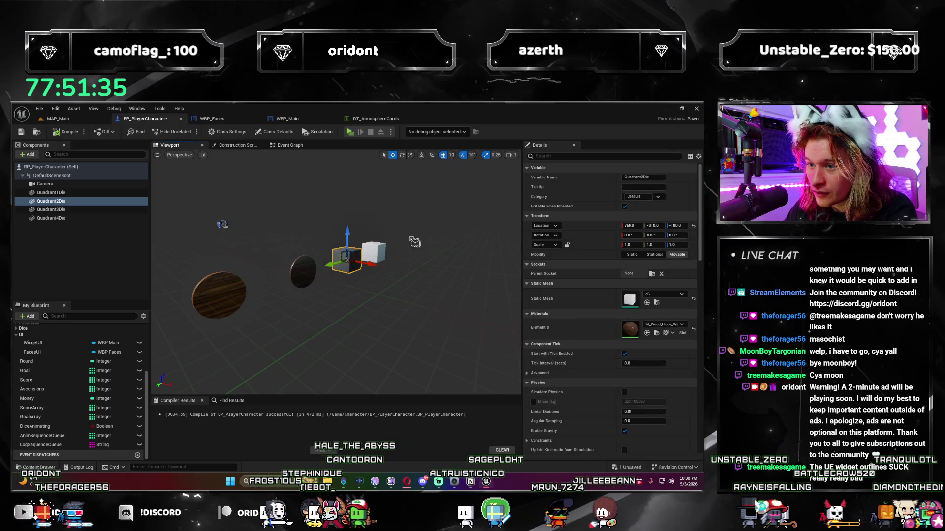
click(374, 250)
click(678, 329)
text(walnut)
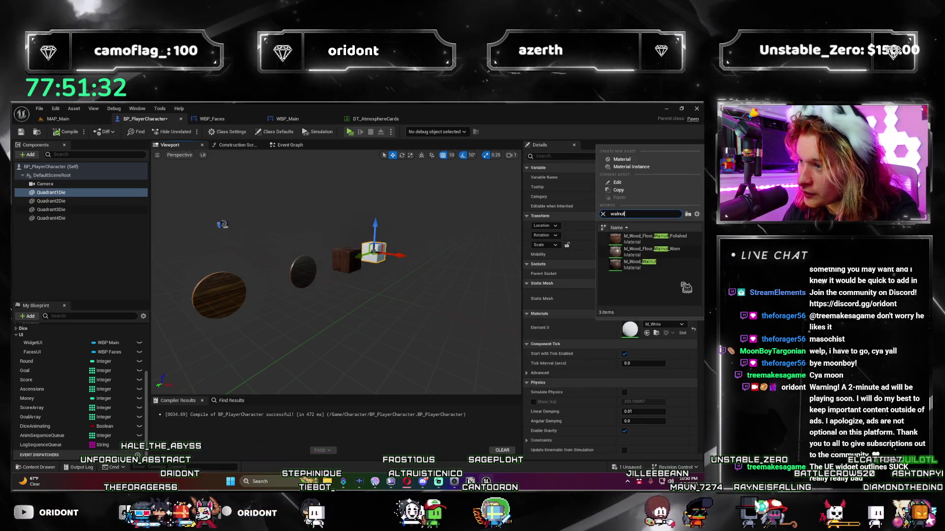
click(654, 249)
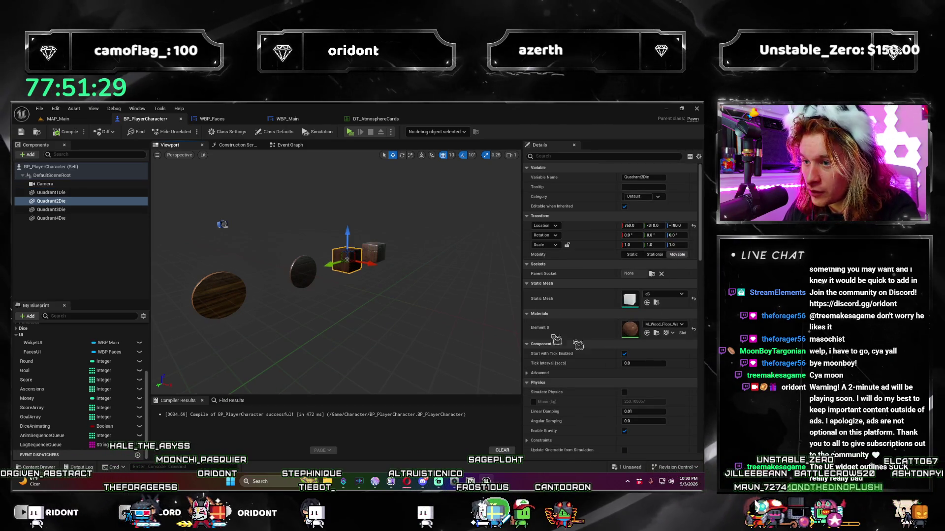
click(678, 332)
text(wal)
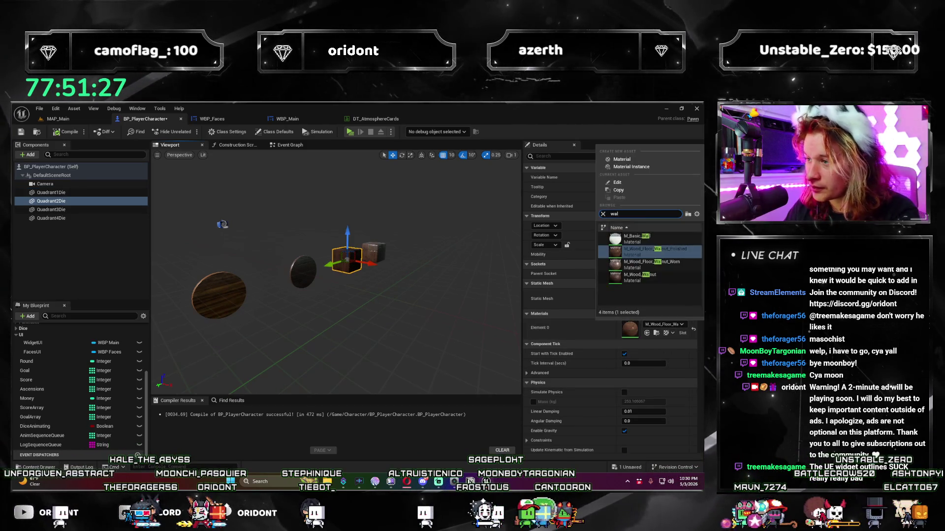
click(653, 279)
- Set Quadrant1Die and Quadrant3Die to M_Wood_Walnut
click(374, 248)
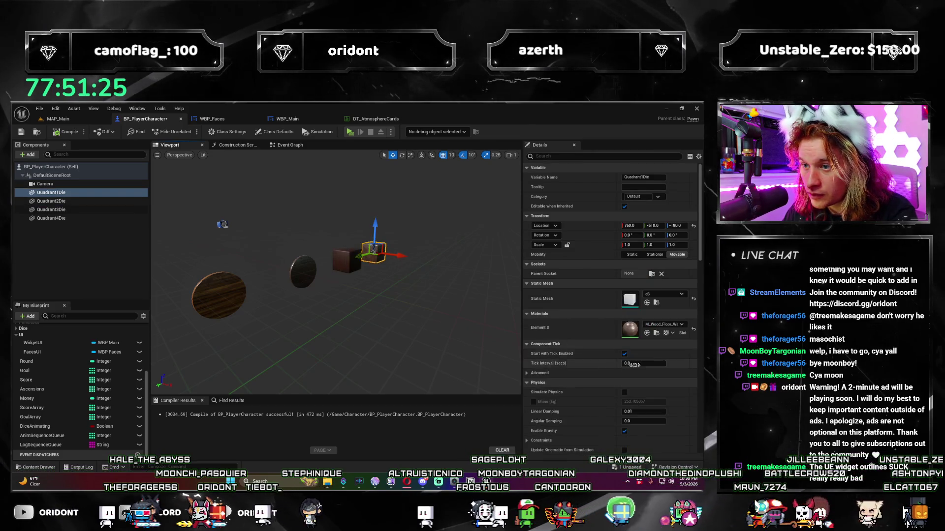
click(672, 328)
text(walnut)
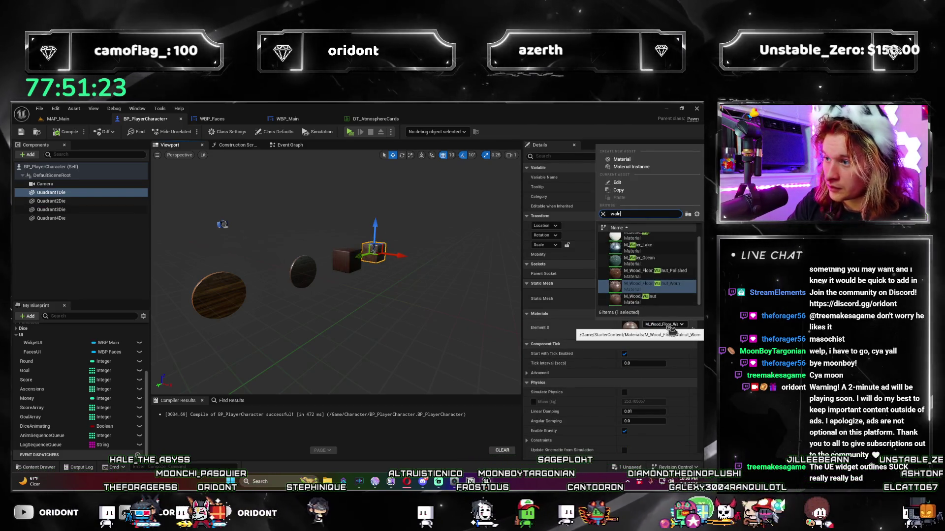
click(640, 263)
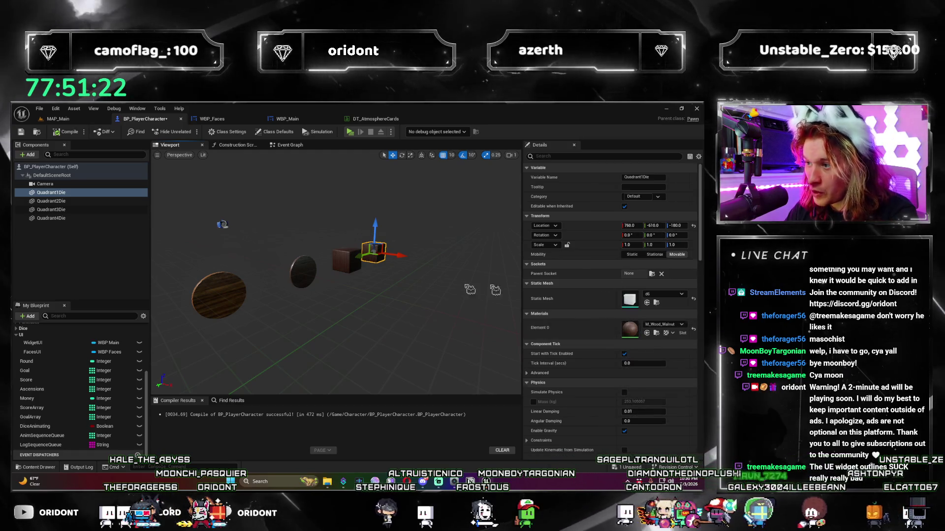
click(308, 275)
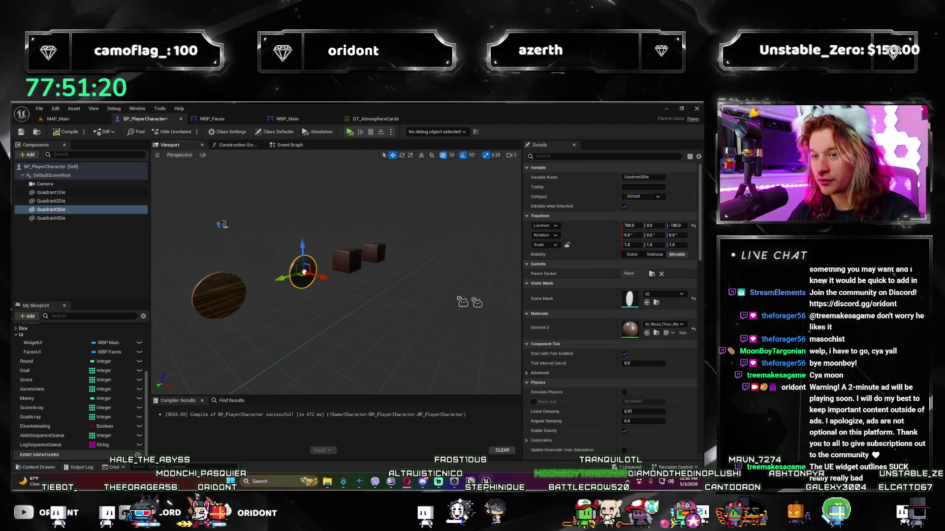
click(669, 326)
text(walnut)
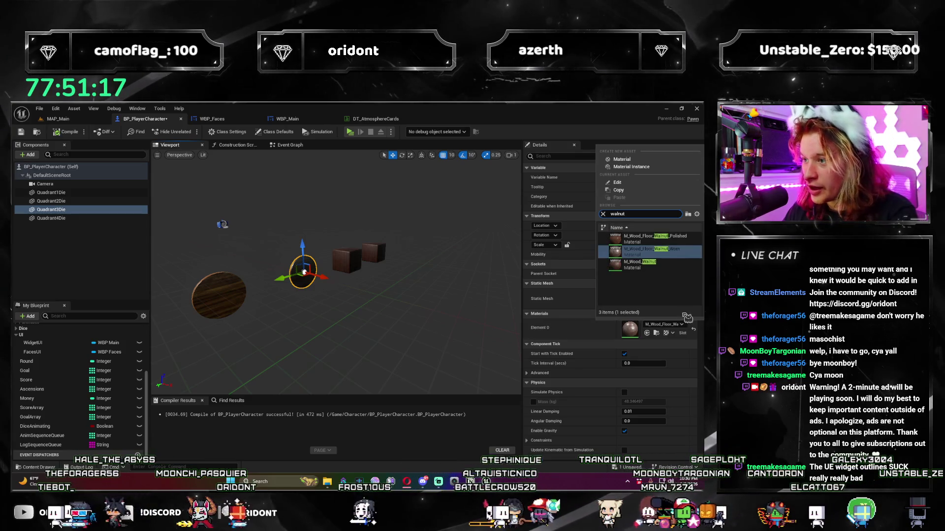
click(685, 265)
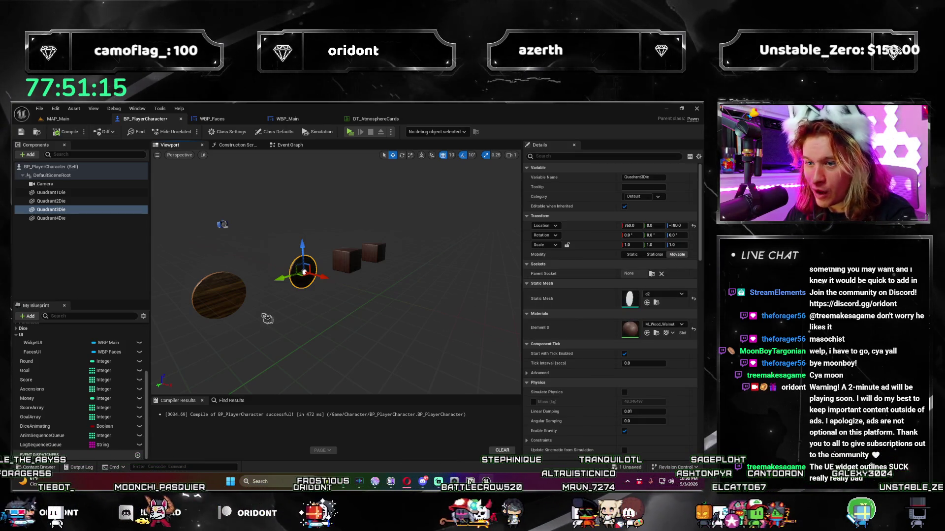
- Set Quadrant4Die to M_Wood_Walnut and return to the MAP_Main level
click(235, 302)
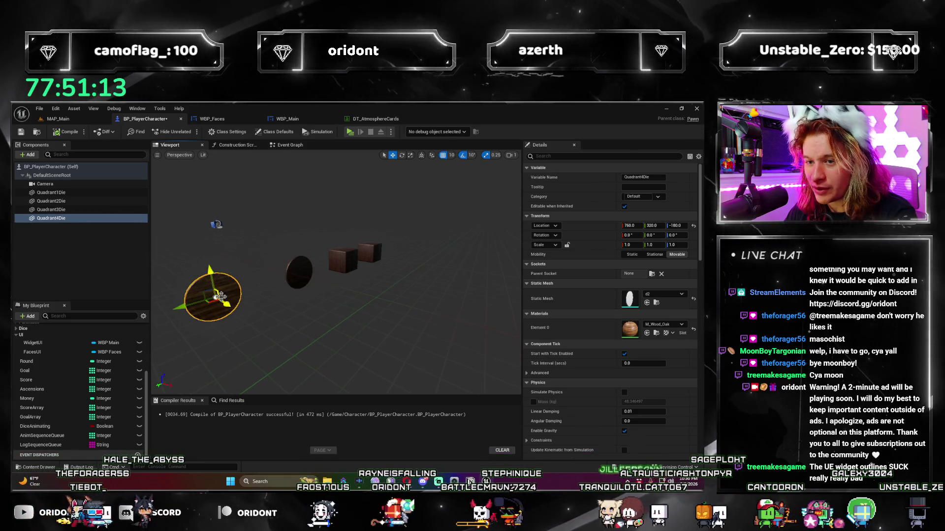
click(681, 325)
text(walnut)
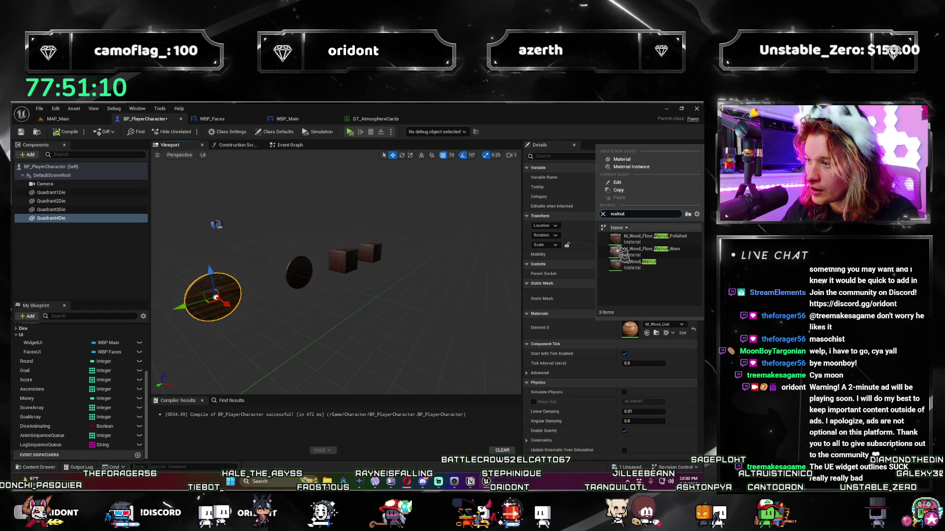
click(640, 264)
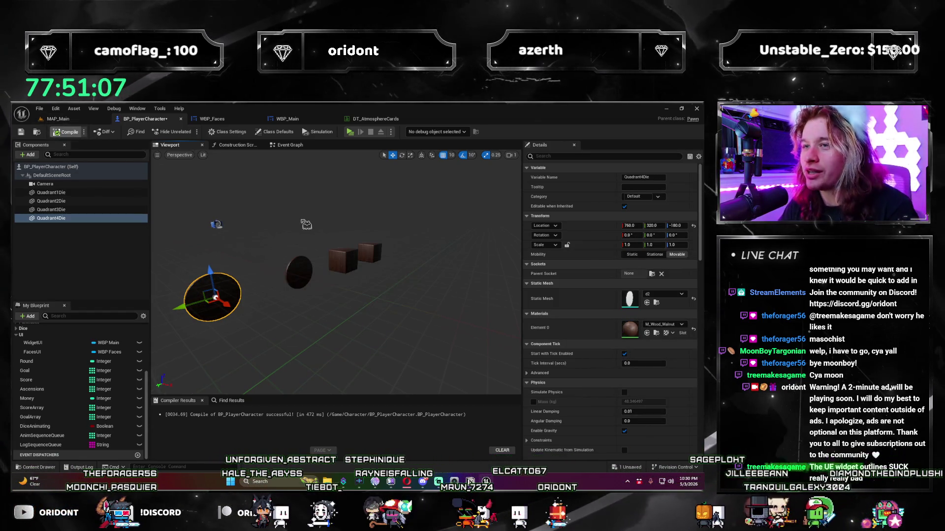
click(58, 119)
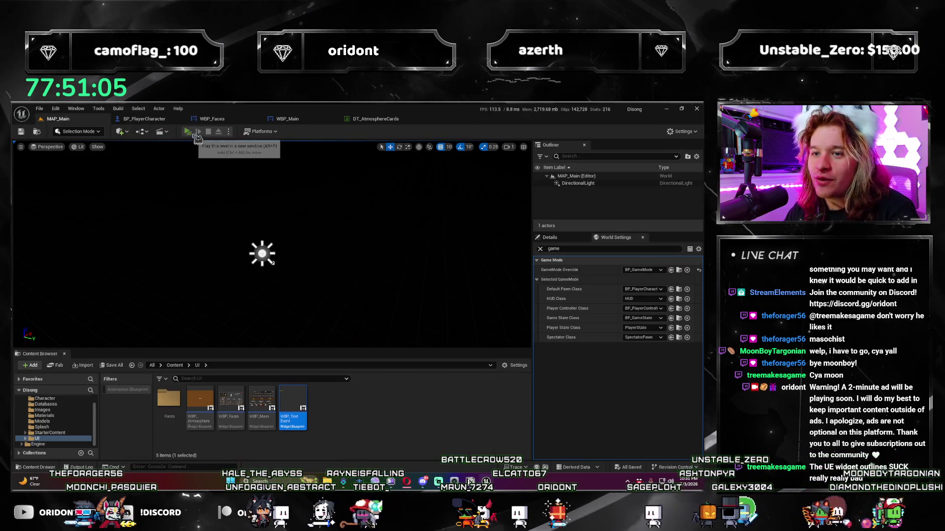
- Launch the standalone preview and play round 1, buying an Atmosphere pack and taking the Frozen d8
click(196, 132)
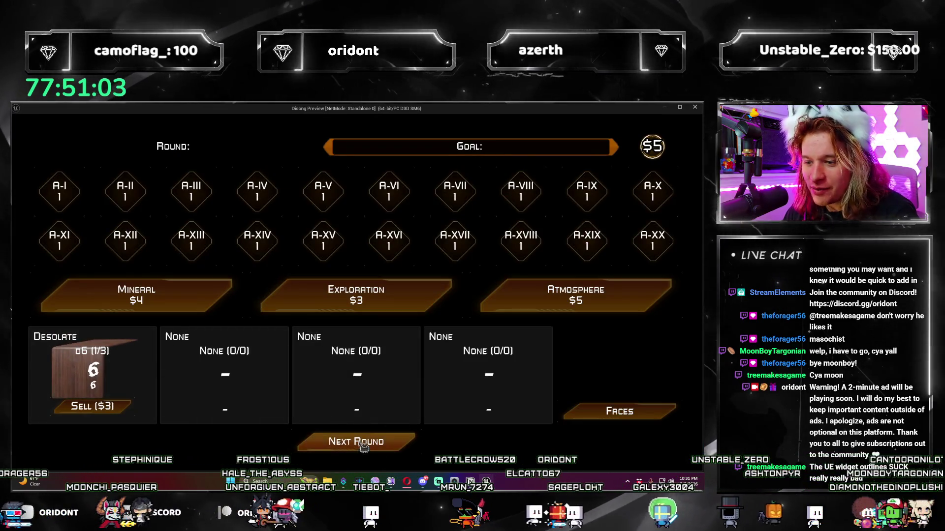
click(391, 444)
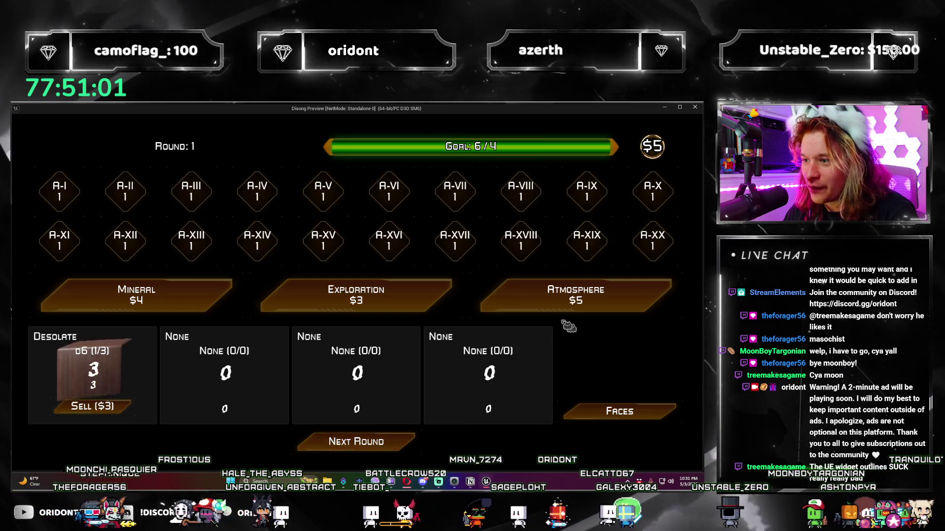
click(393, 443)
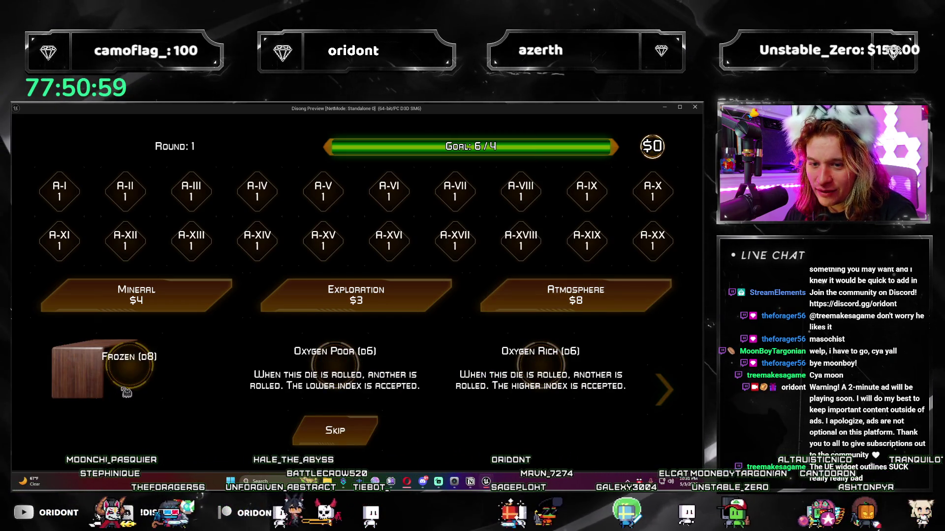
click(127, 392)
click(404, 449)
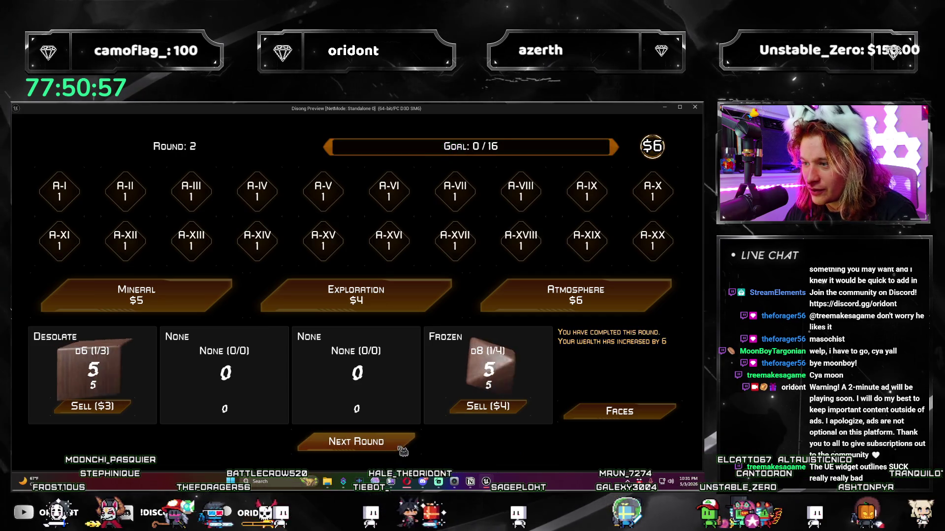
- Play round 2, buying another Atmosphere pack and taking the Oxygen Poor die
click(551, 298)
click(166, 366)
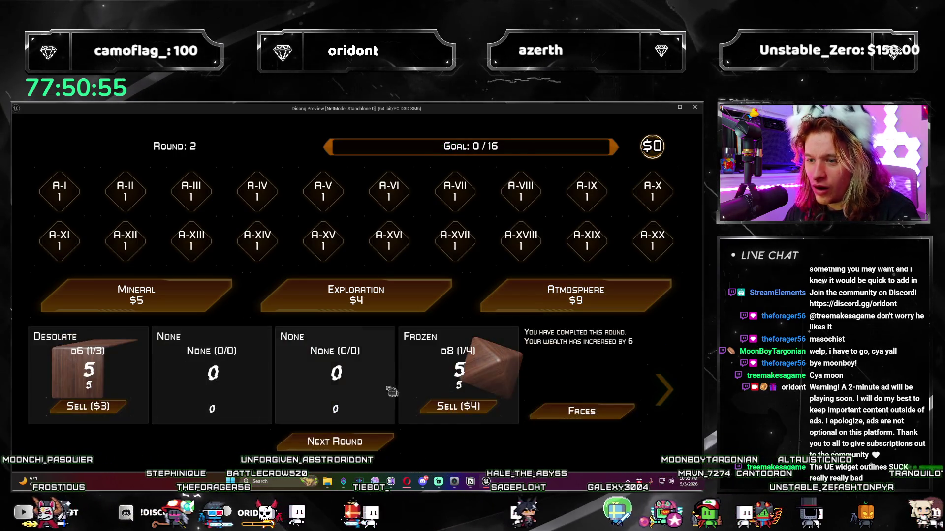
click(402, 445)
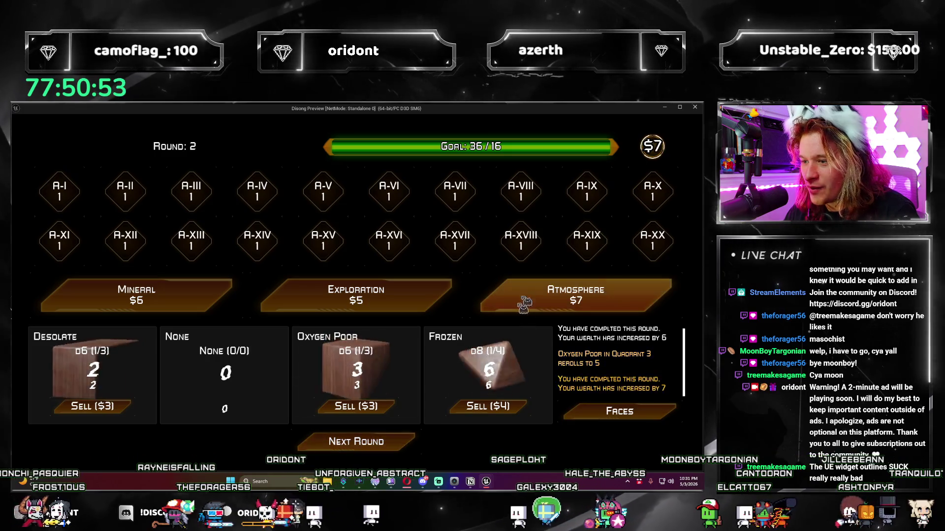
- Take the Tropical die, lose round 3 at 35/64, restart, and buy a $5 Atmosphere pack
click(500, 307)
click(540, 391)
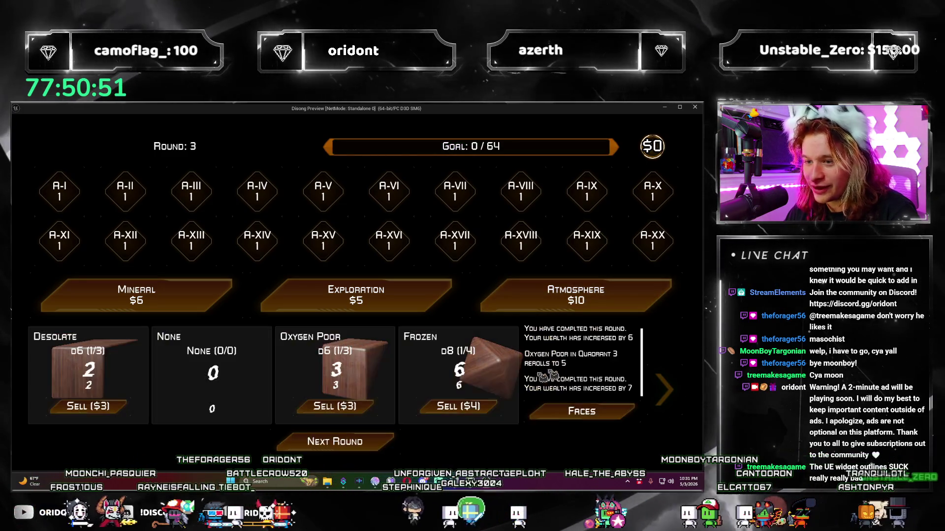
click(224, 374)
click(401, 446)
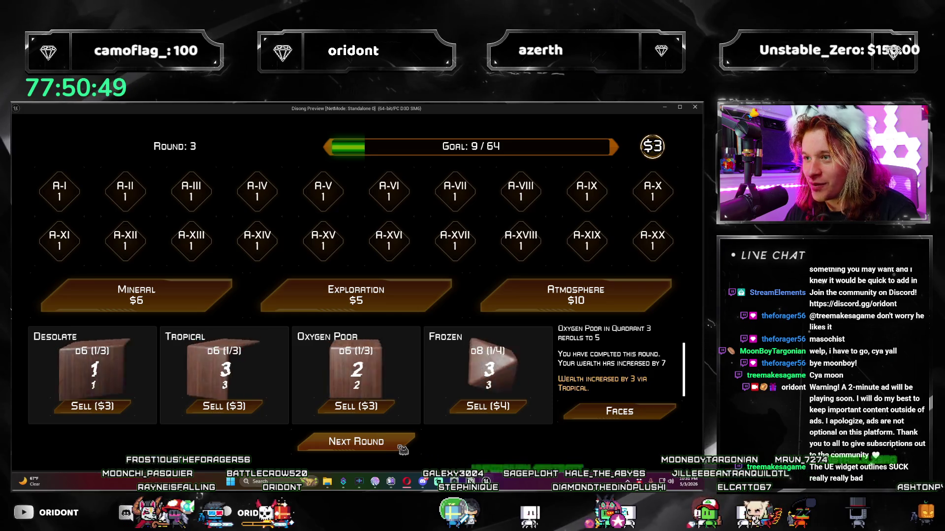
click(402, 449)
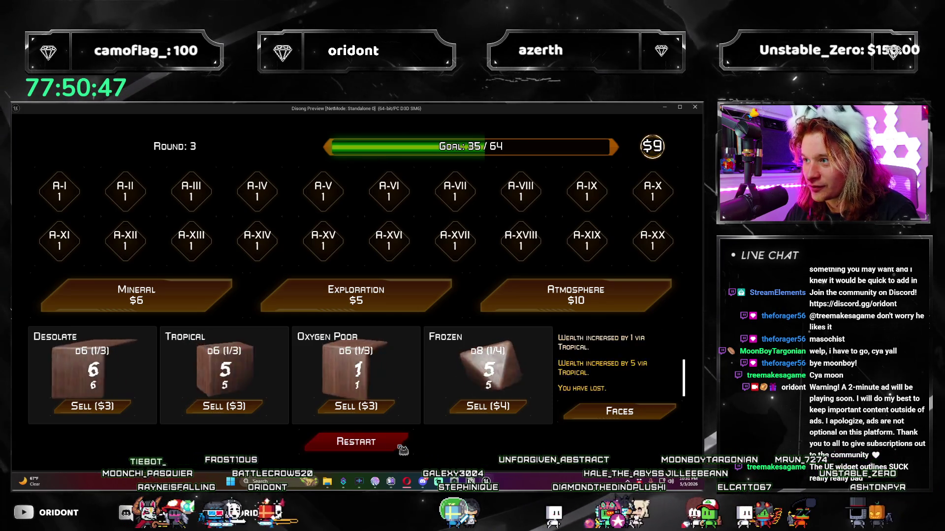
click(402, 445)
click(533, 295)
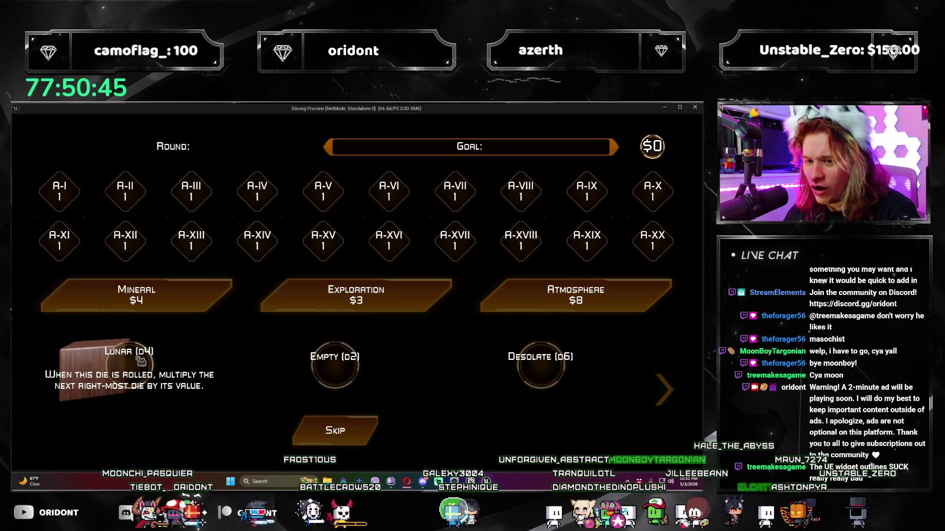
- Clear round 1, buy an Atmosphere pack, and put the Asteroid Belt d12 in slot two
click(141, 369)
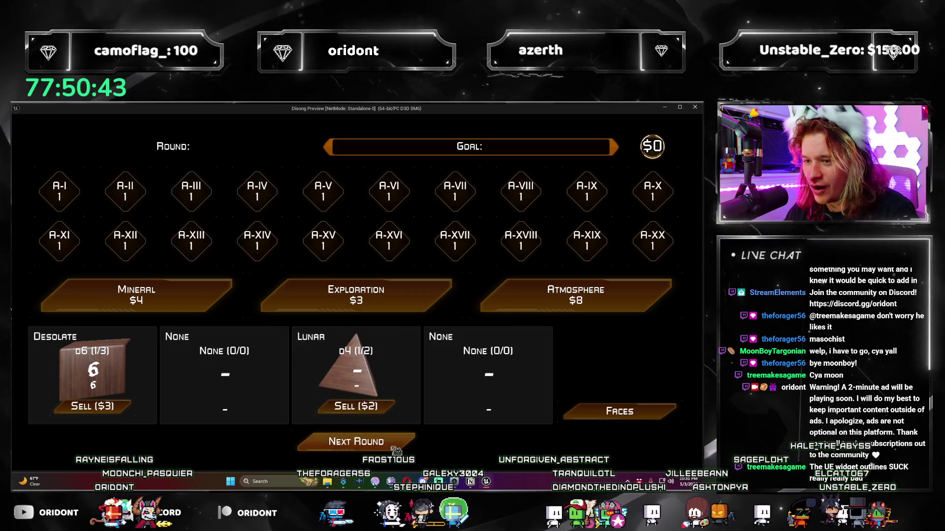
click(398, 445)
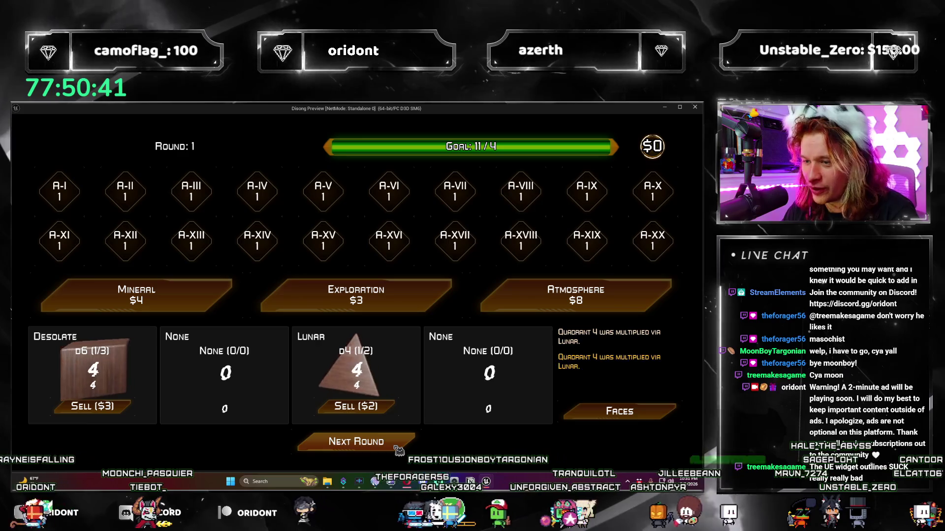
click(394, 448)
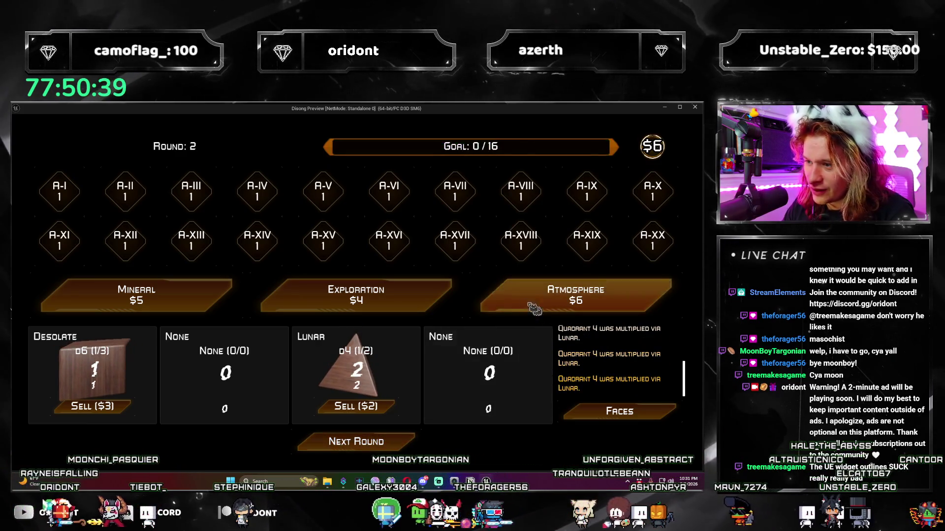
click(566, 295)
click(354, 367)
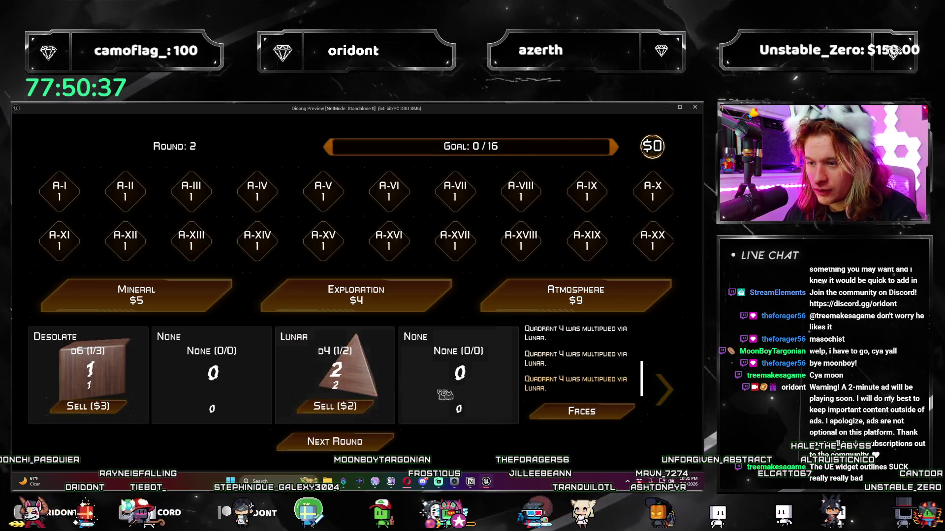
click(246, 375)
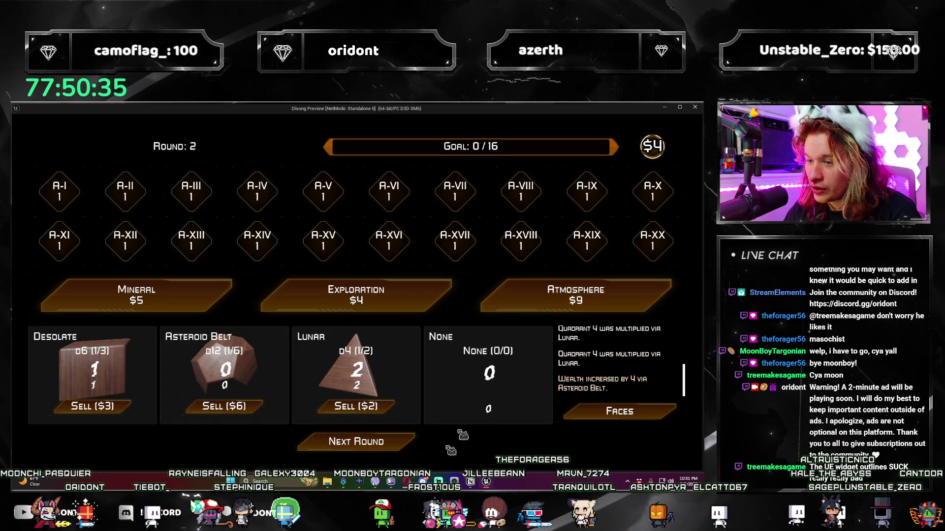
- Buy the Exploration pack, take Auric Optimizations, and score round 2
click(401, 451)
click(356, 295)
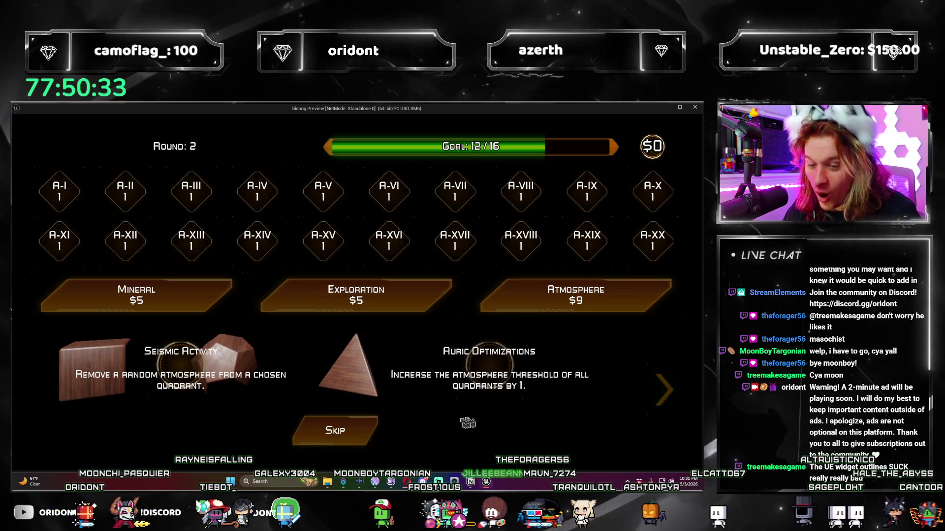
click(507, 370)
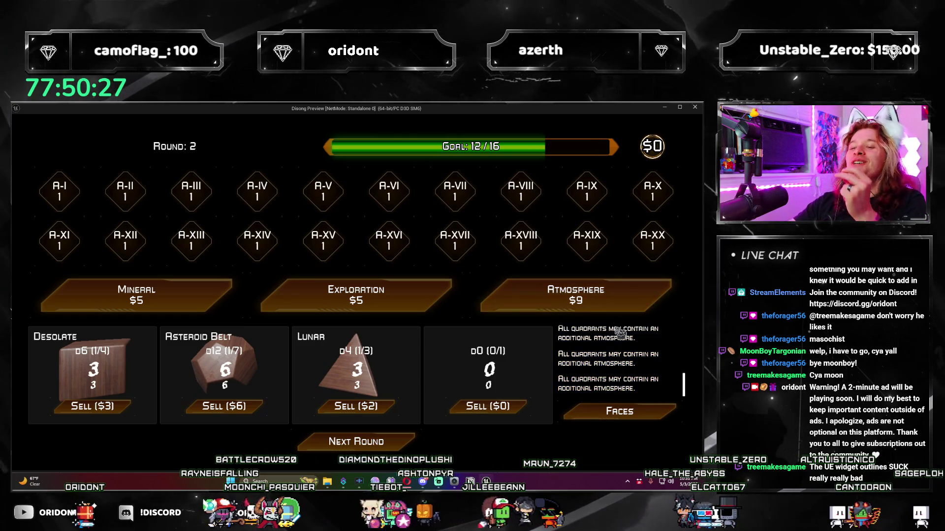
click(406, 444)
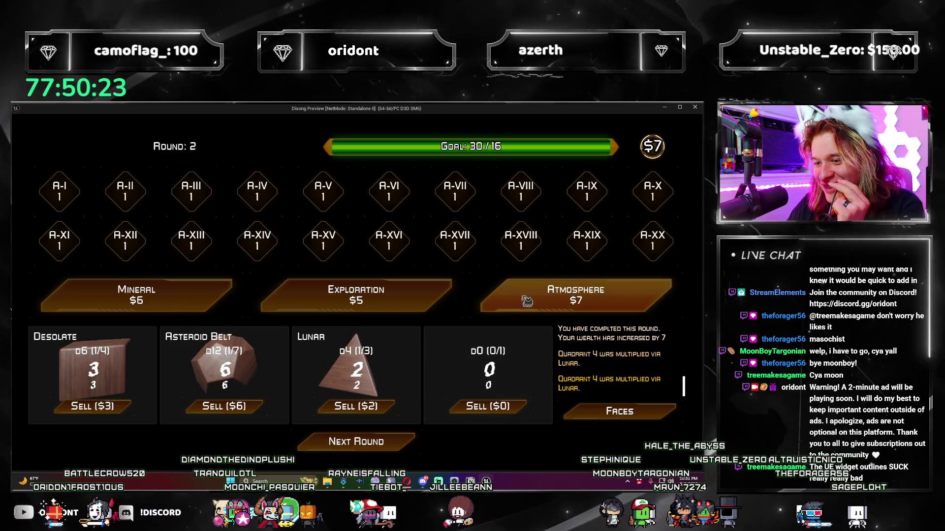
- Add the Reflective d2 and Harvesting Fleet, beat round 3 at 88/64, and pick the warning face
click(527, 301)
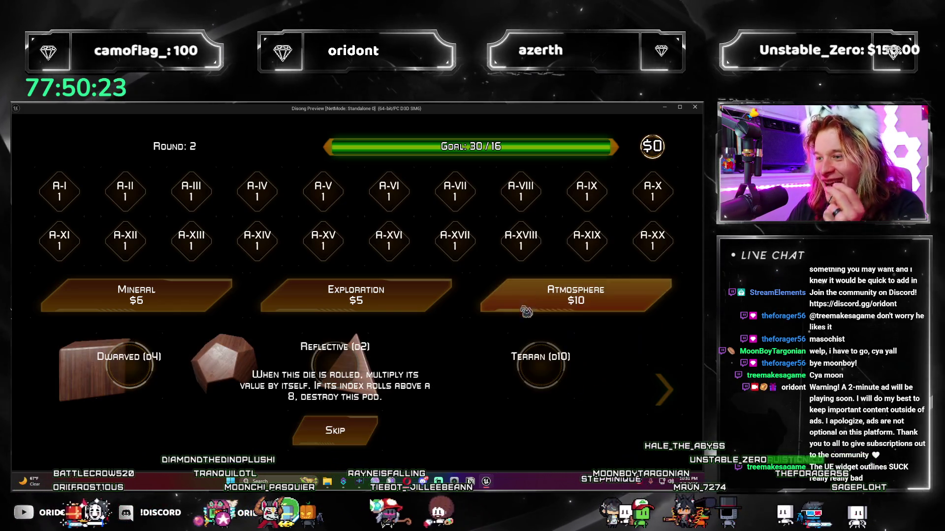
click(355, 373)
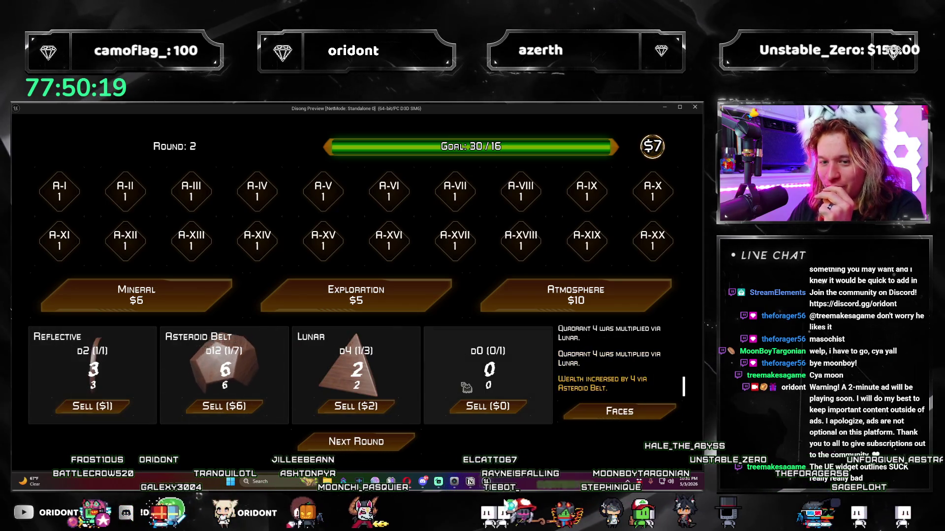
click(410, 439)
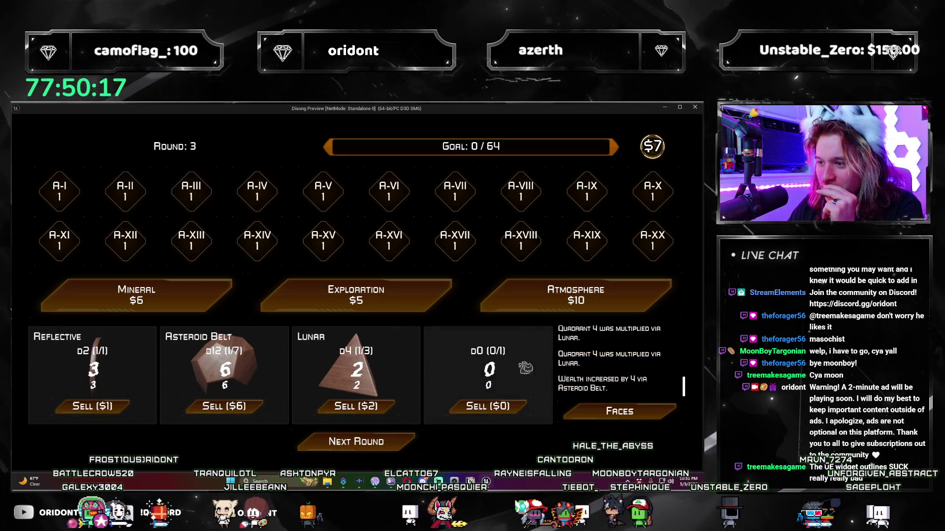
click(356, 298)
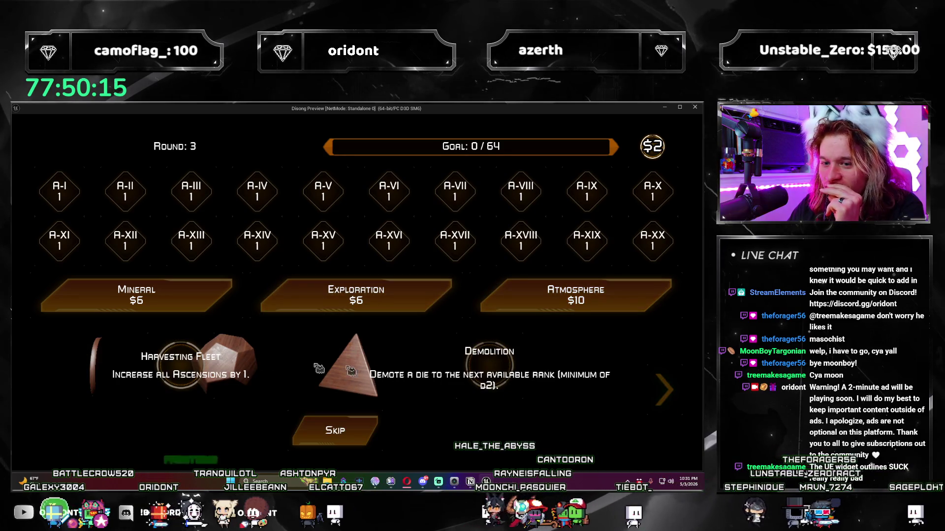
click(187, 369)
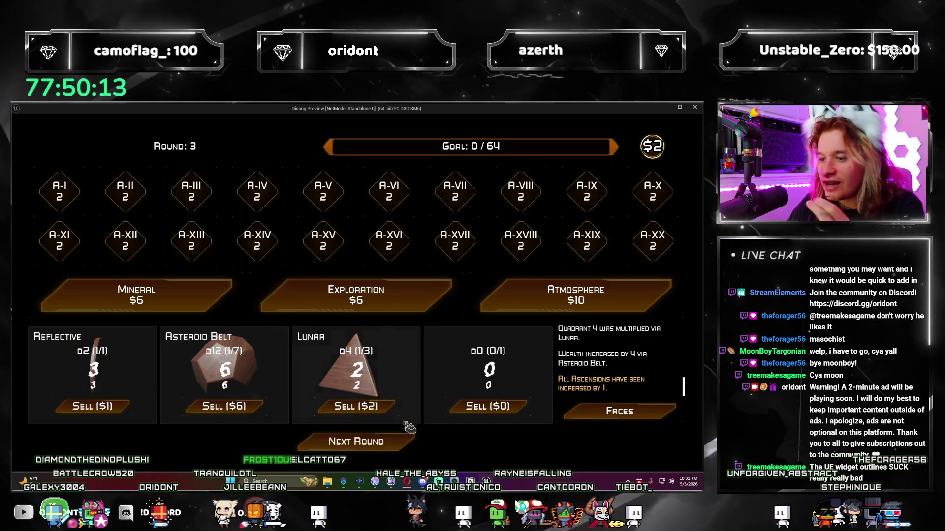
click(404, 450)
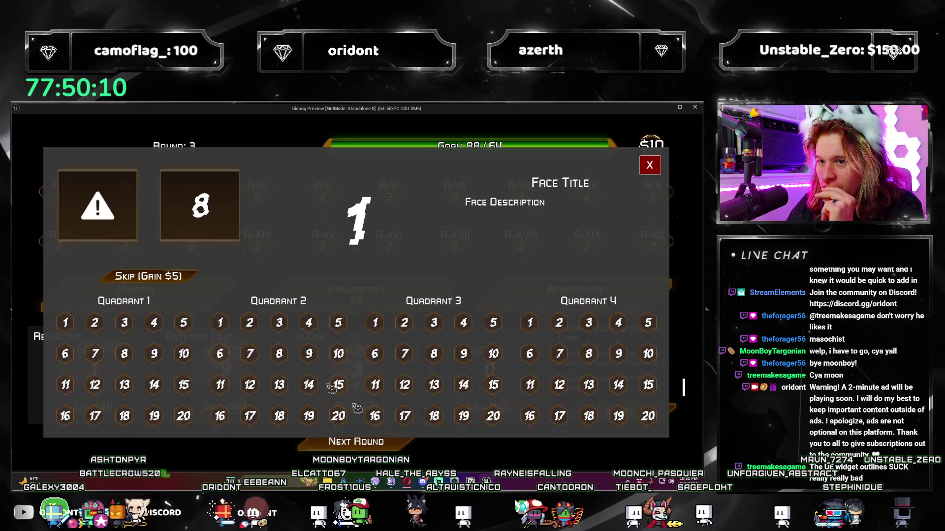
click(96, 243)
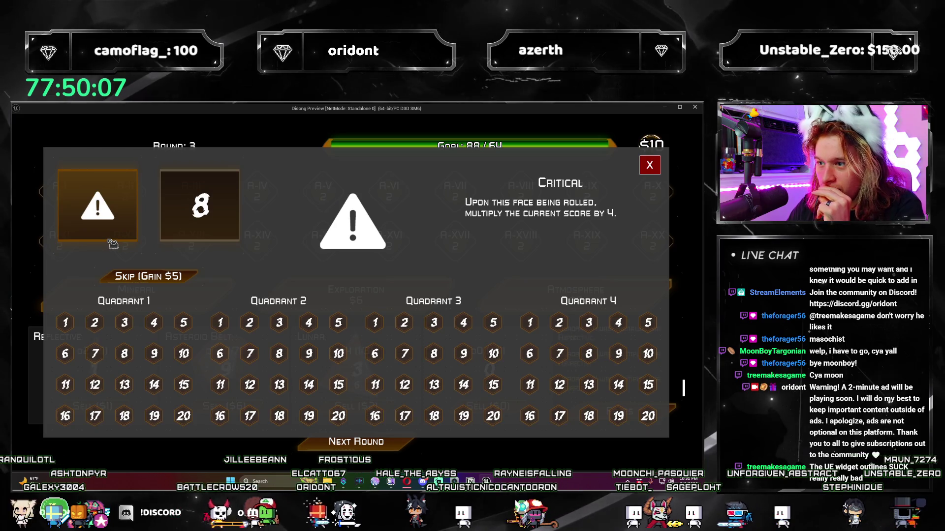
- Apply the warning face to quadrant 1's face 1
click(651, 165)
click(639, 313)
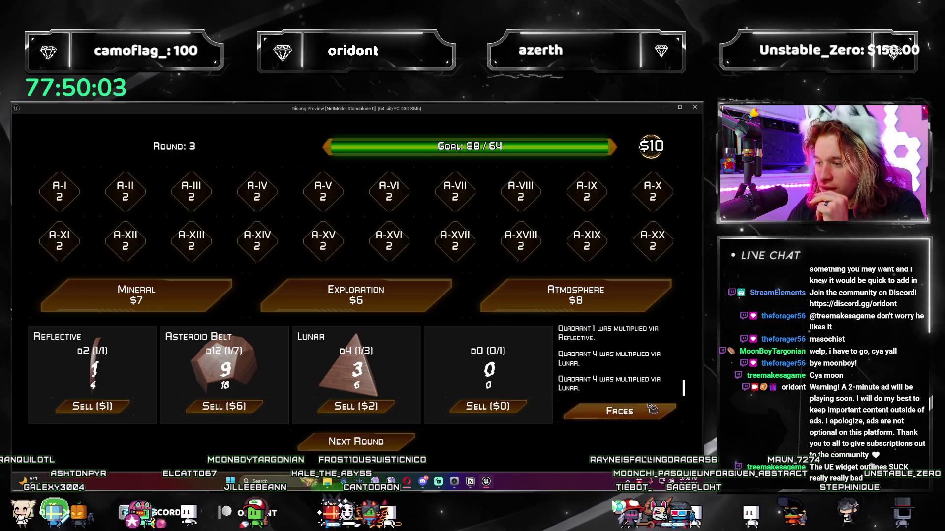
click(98, 207)
click(77, 321)
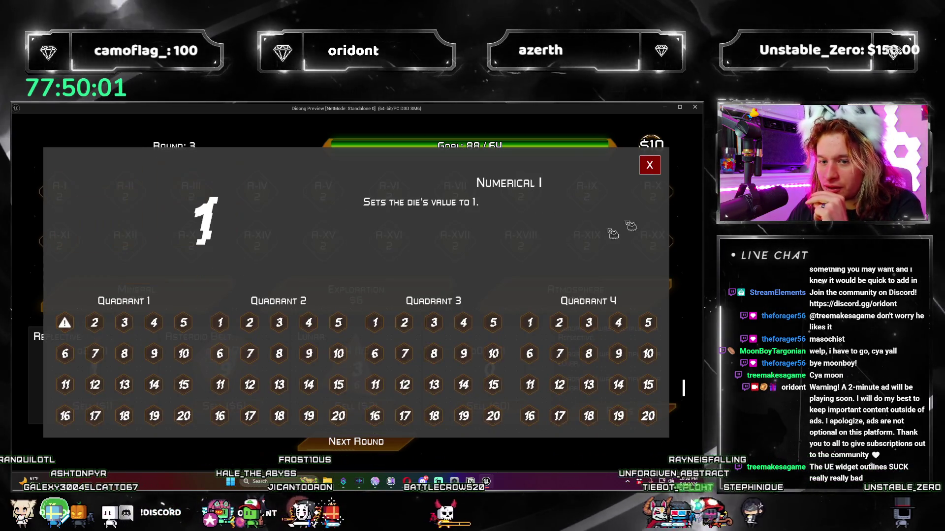
- Advance to round 4, buy an Atmosphere pack, and take the Lunar d4
click(650, 165)
click(401, 441)
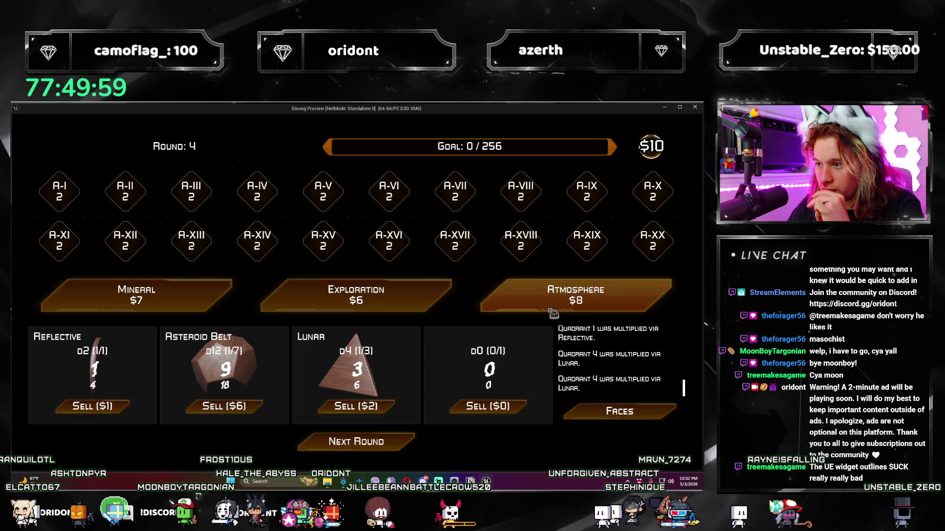
click(576, 295)
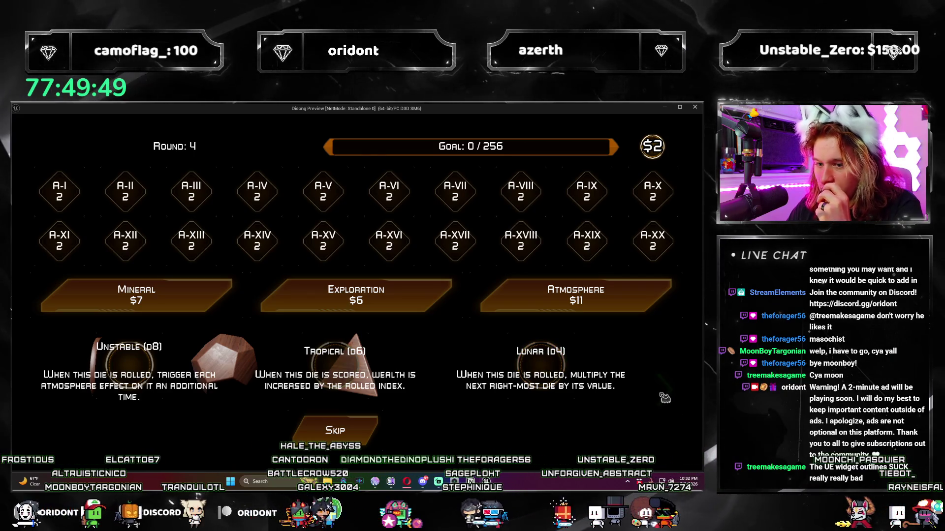
click(549, 371)
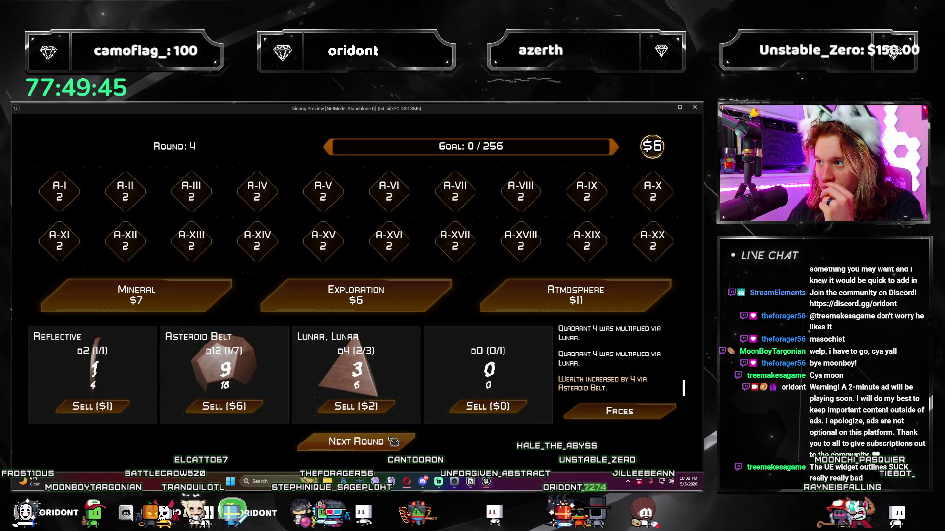
- Buy Exploration packs for Mining and Modular Structures, roll round 4 short at 200/256, and restart
click(407, 311)
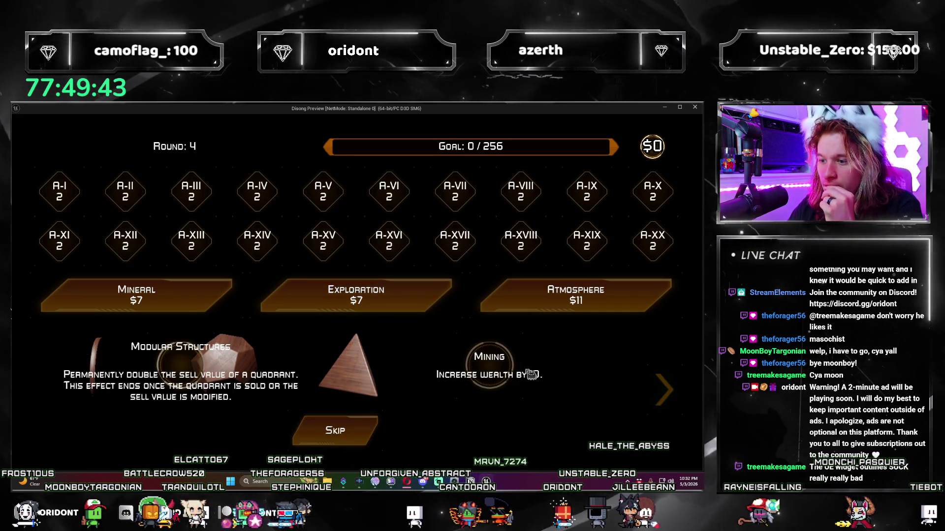
click(502, 363)
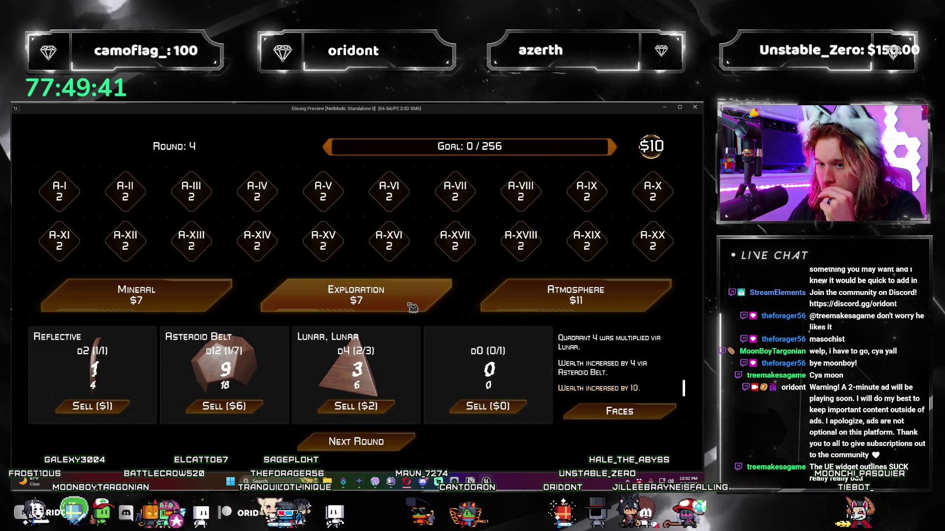
click(355, 295)
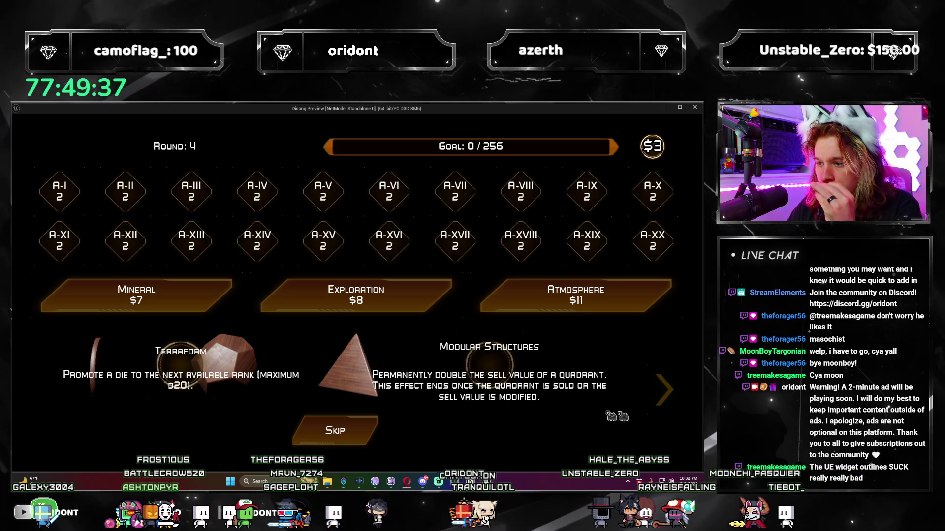
click(493, 364)
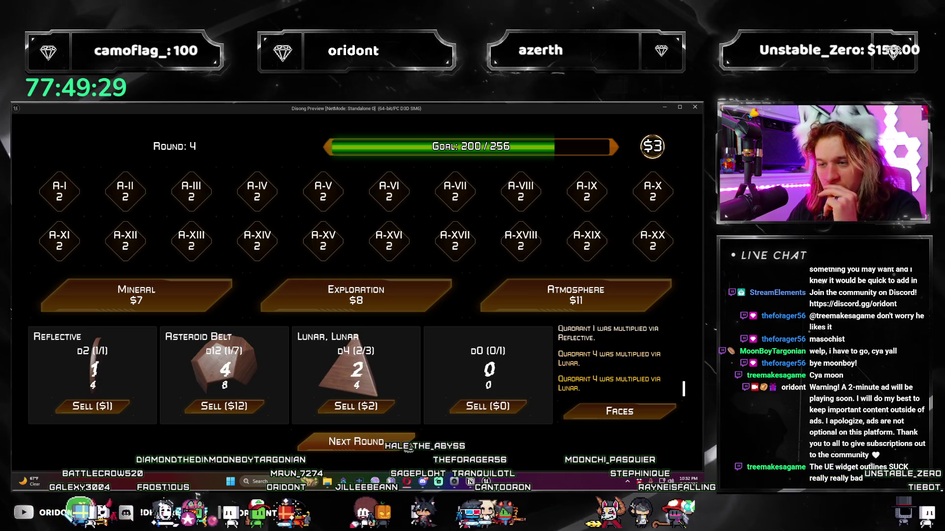
click(356, 441)
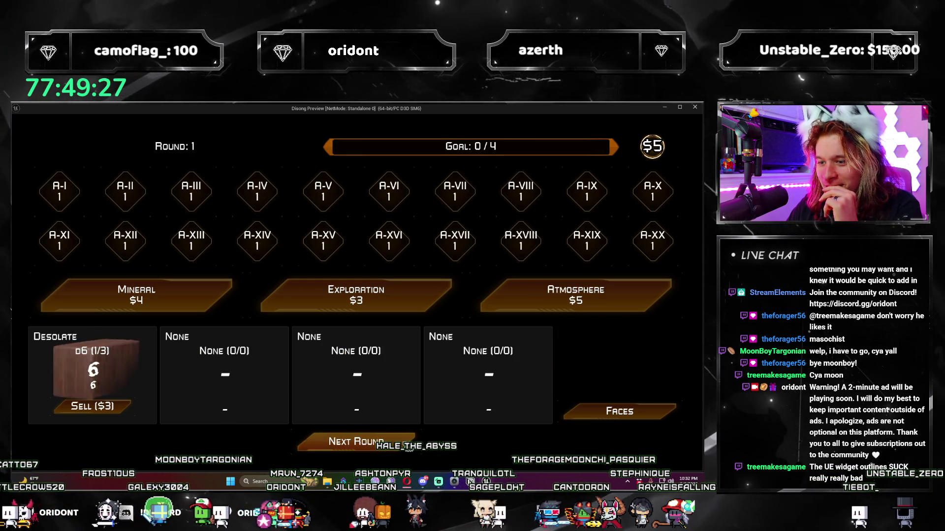
- Clear rounds 1 and 2 of the new run, adding the Precipitous d10
click(407, 444)
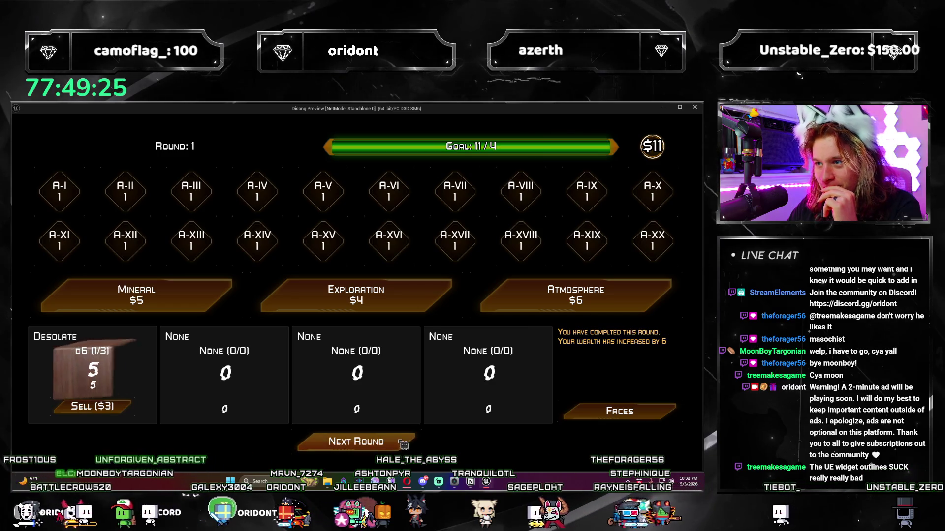
click(404, 443)
click(542, 368)
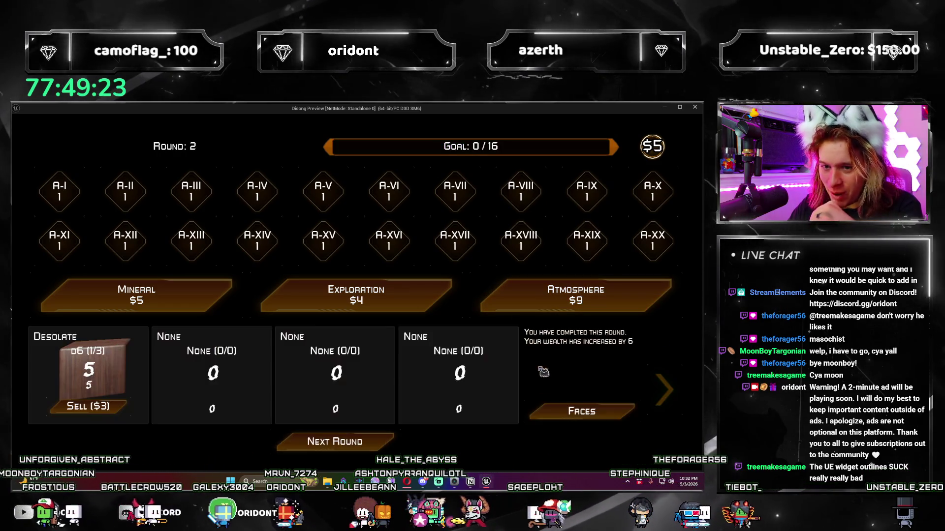
click(356, 374)
click(405, 440)
click(404, 440)
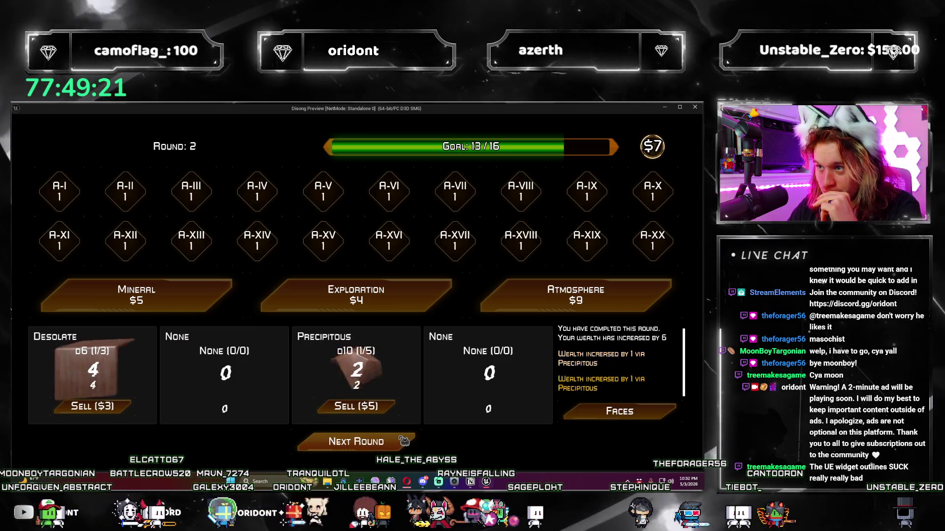
click(405, 440)
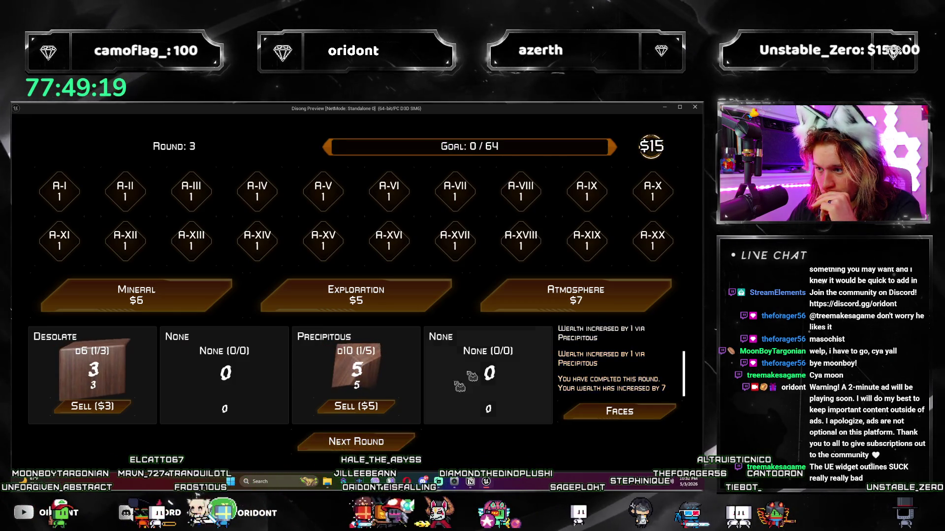
- Take the Acidic d12 and Lunar d4, lose round 3 at 49/64, restart, and close the preview
click(538, 366)
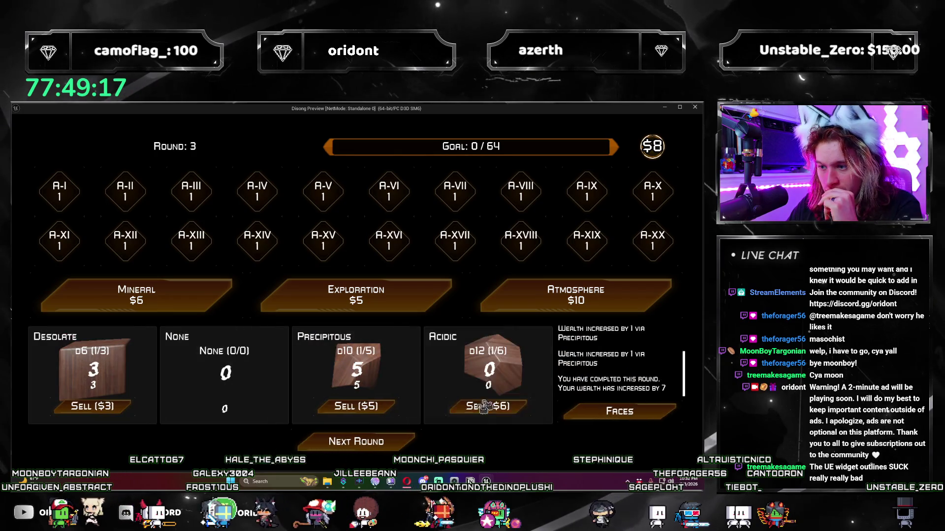
click(396, 442)
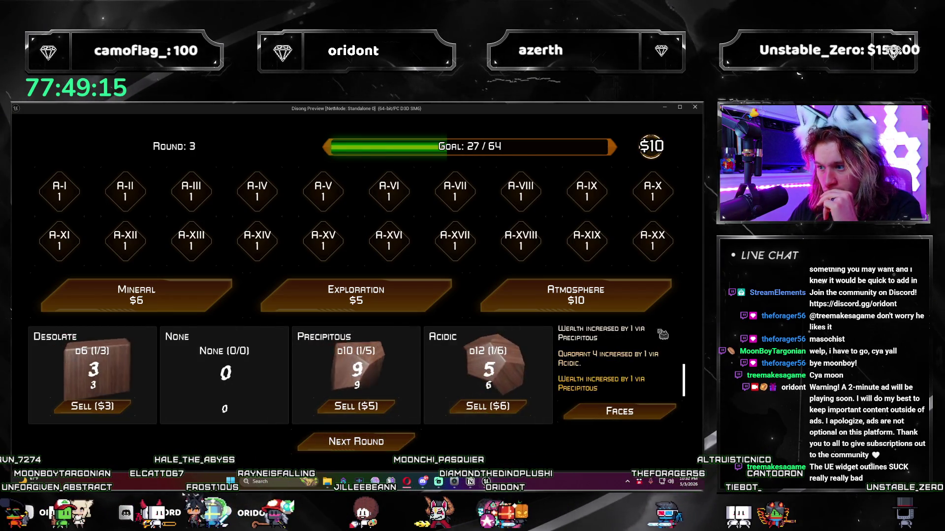
click(625, 301)
click(189, 359)
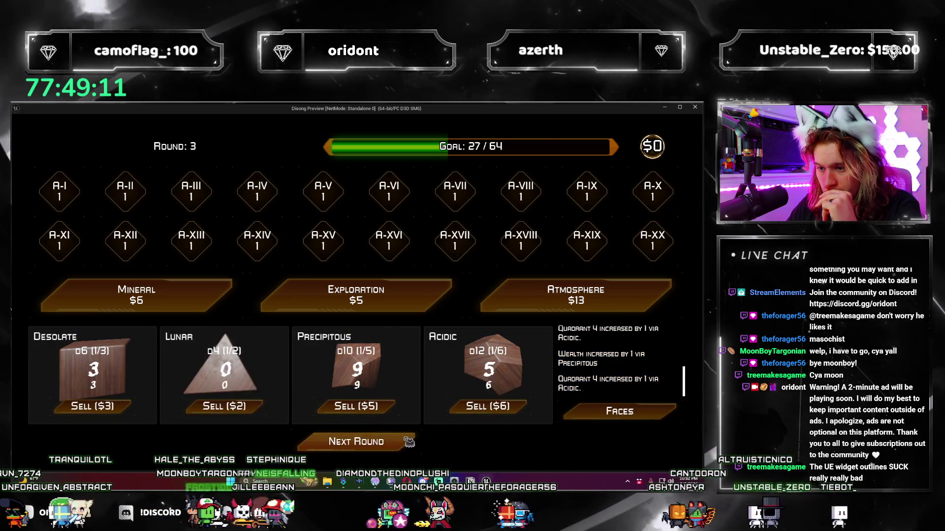
click(404, 442)
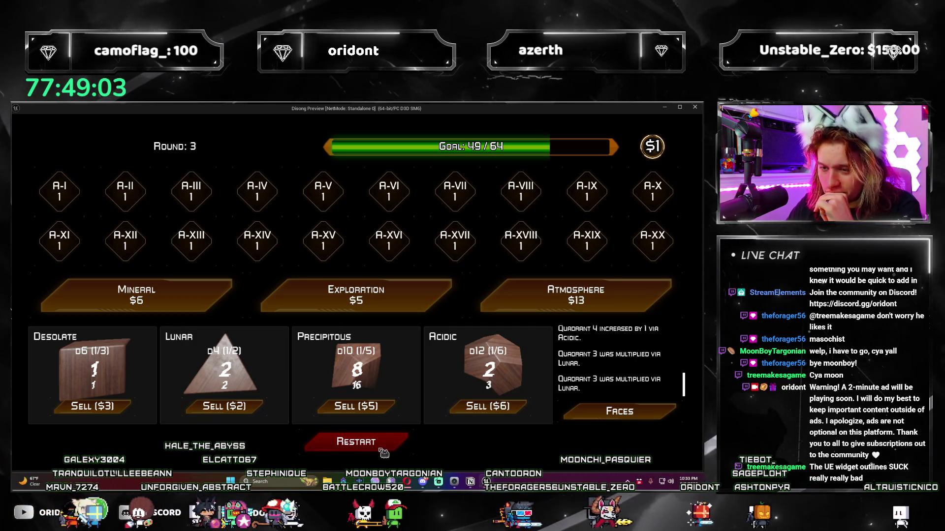
click(399, 444)
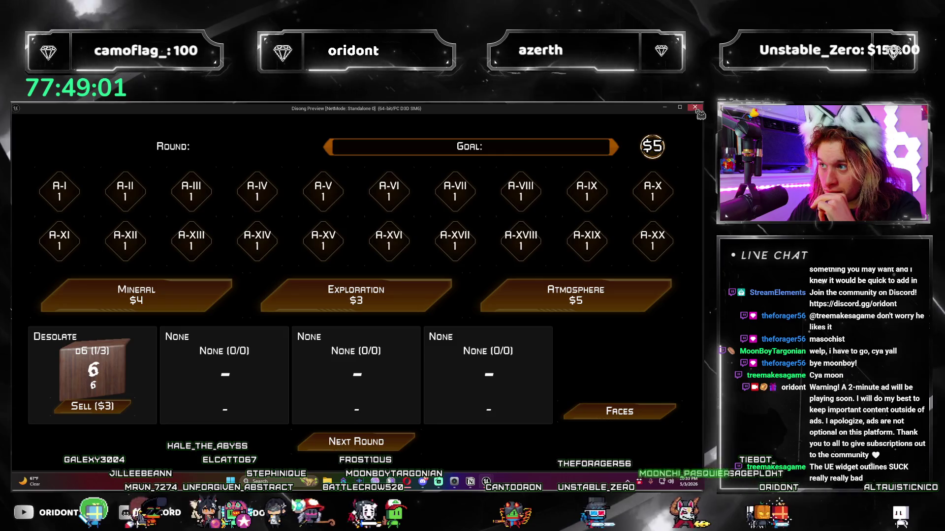
key(Escape)
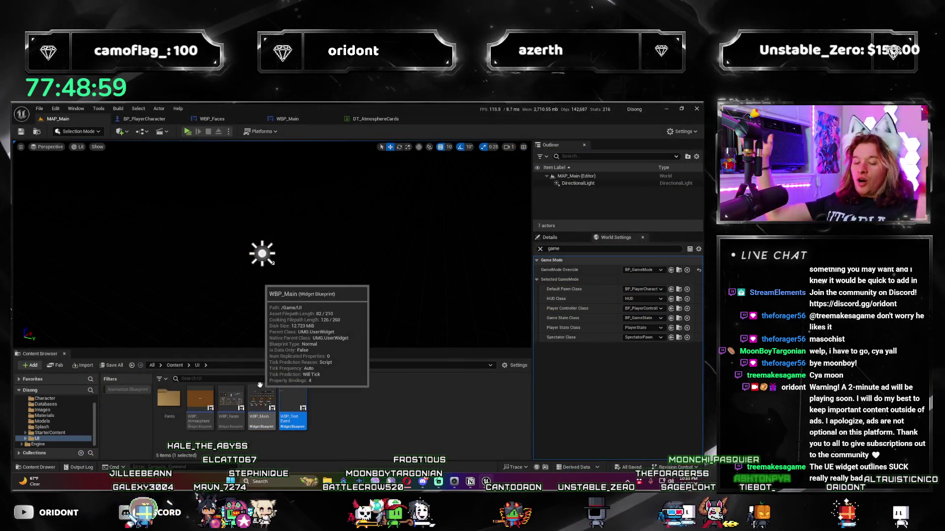